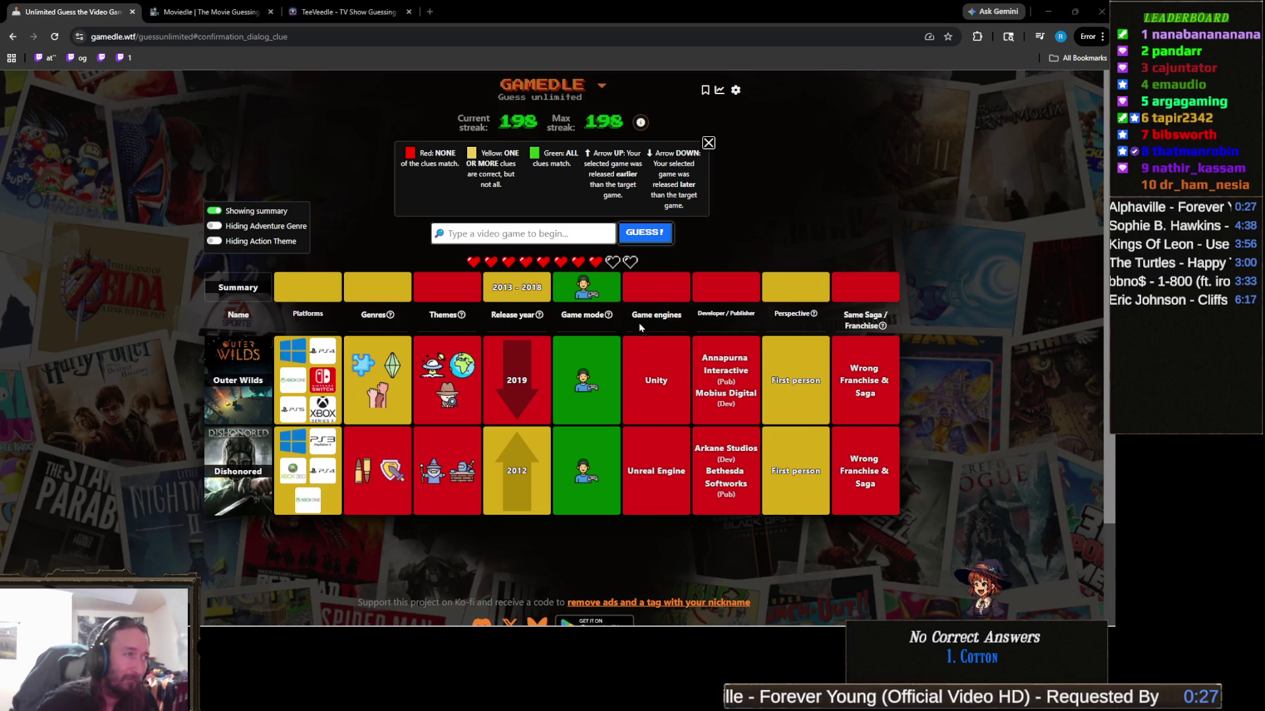
Search 'outlast' and guess Outlast, adding a row that matches the 2013 release year
mouse_move(564, 333)
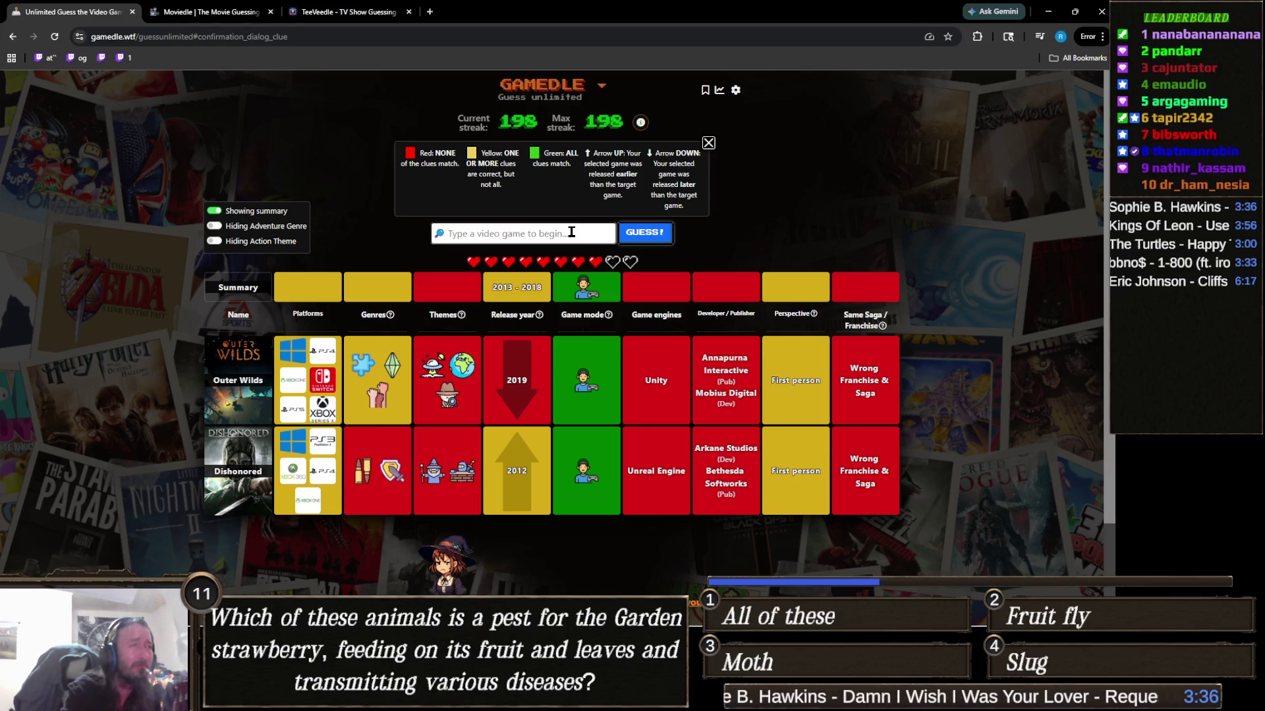
type("ou")
key("BackSpace")
key("BackSpace")
type("outlast")
left_click(478, 257)
left_click(649, 244)
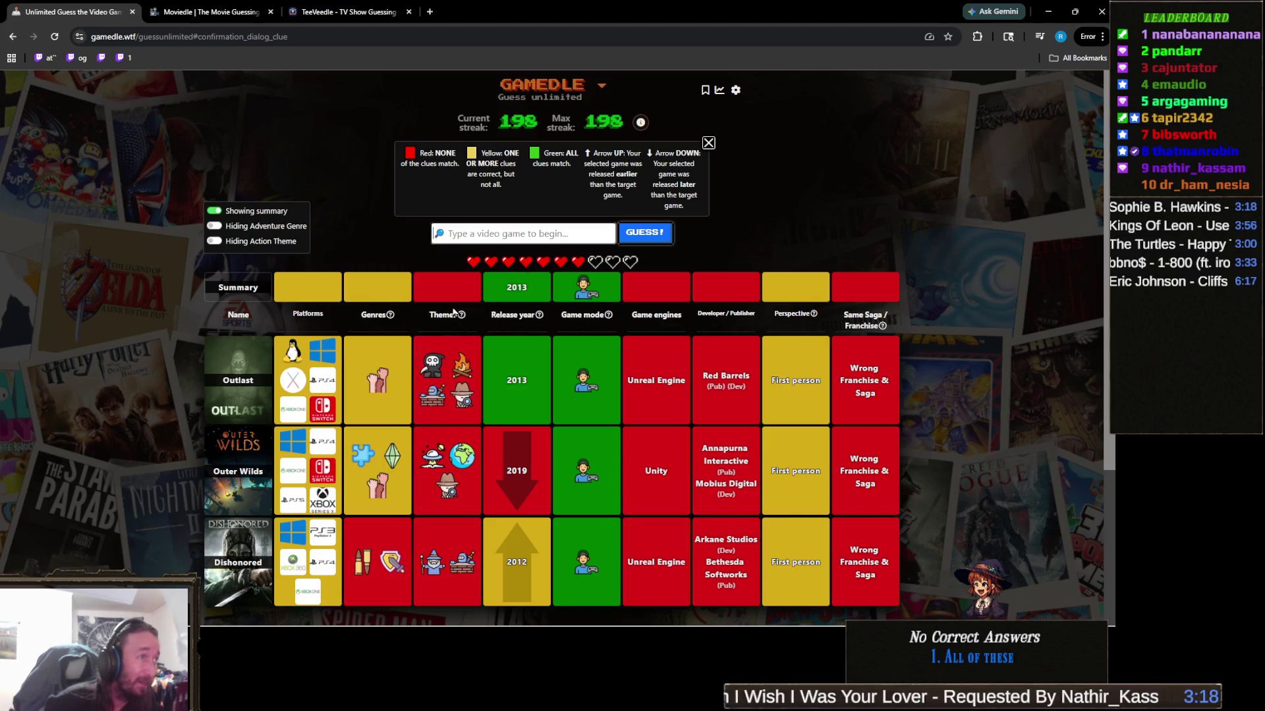
mouse_move(517, 330)
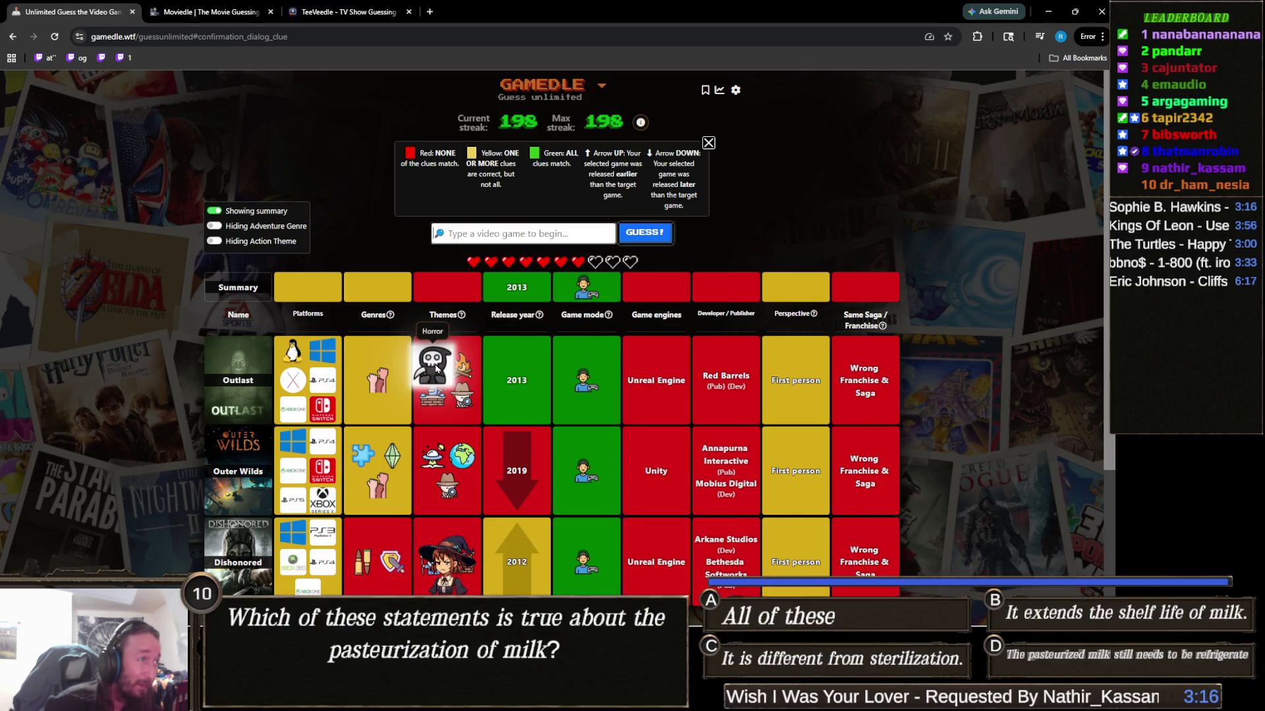
scroll(441, 310, "down", 1)
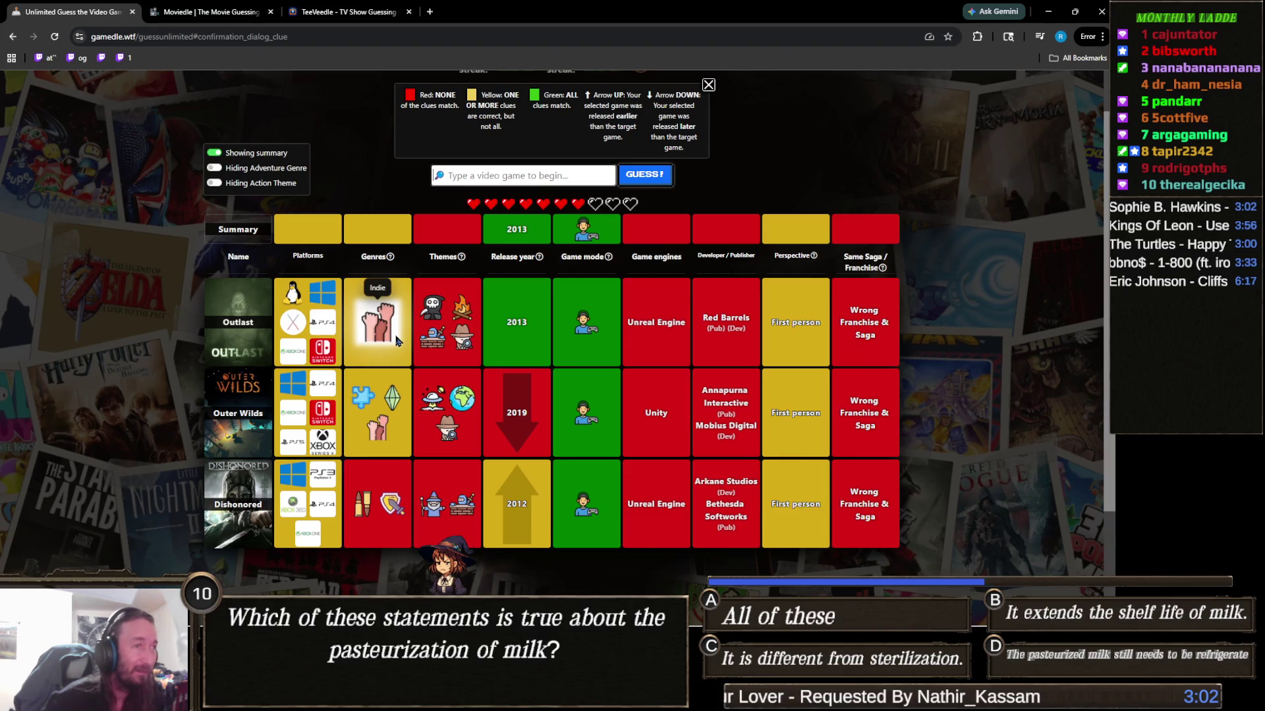
scroll(395, 340, "up", 1)
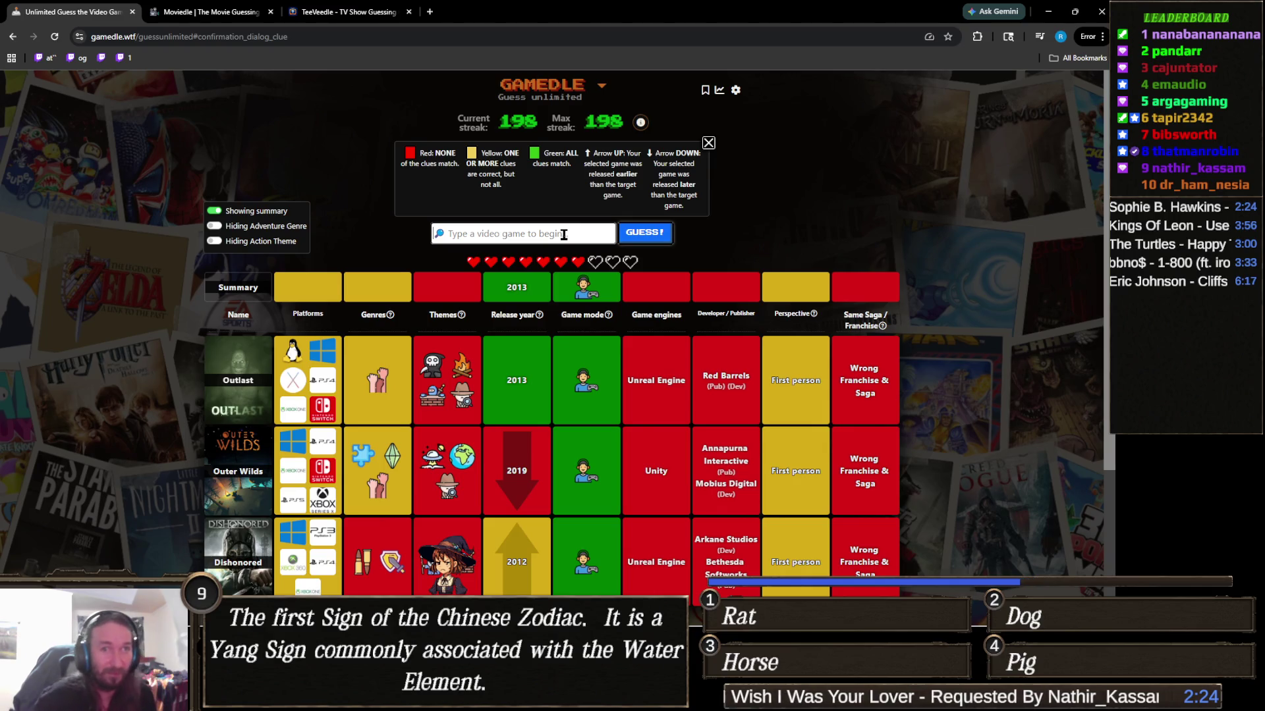
Enter 'simulator' and browse the suggested simulator games, then dismiss the list without guessing
type("simulator")
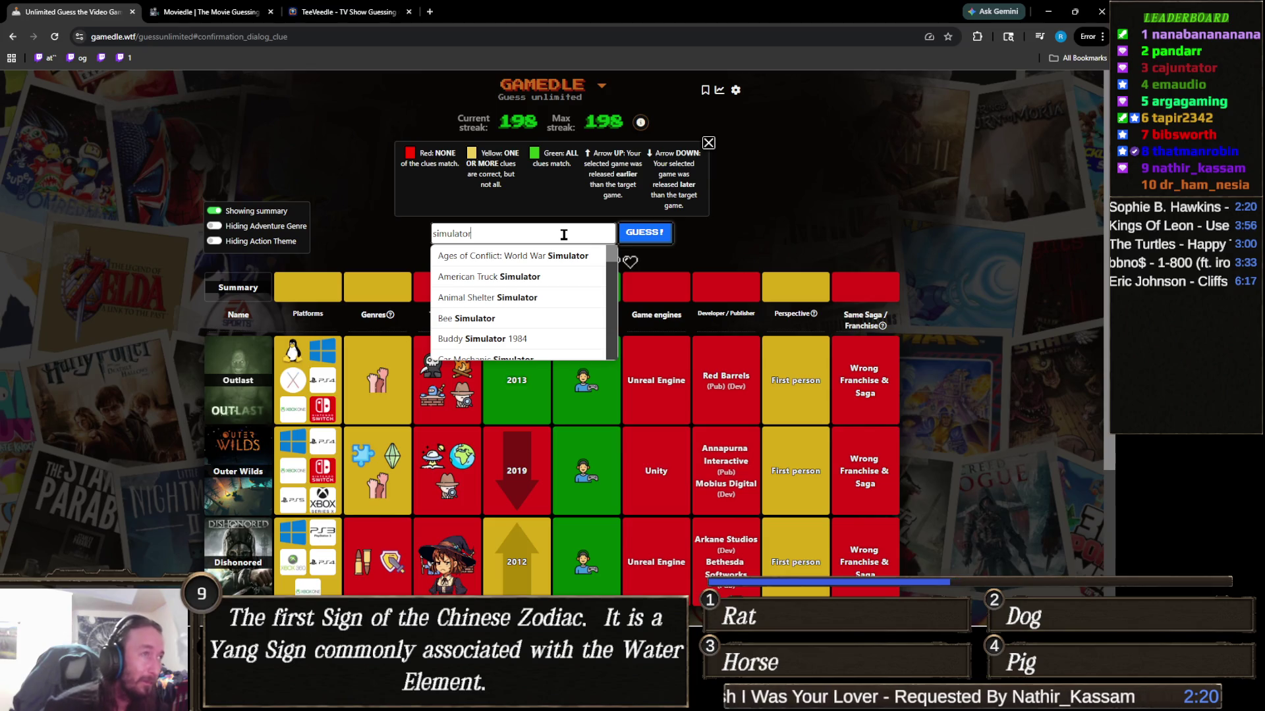
scroll(568, 252, "down", 1)
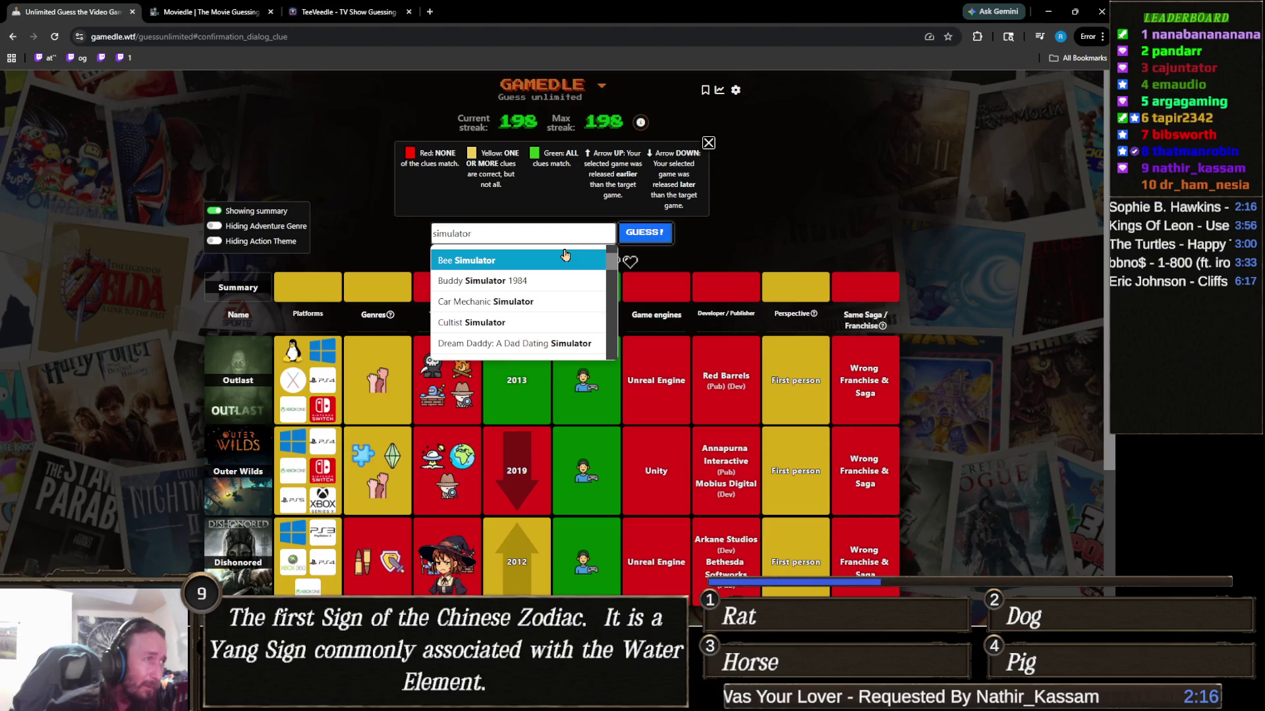
scroll(564, 257, "down", 2)
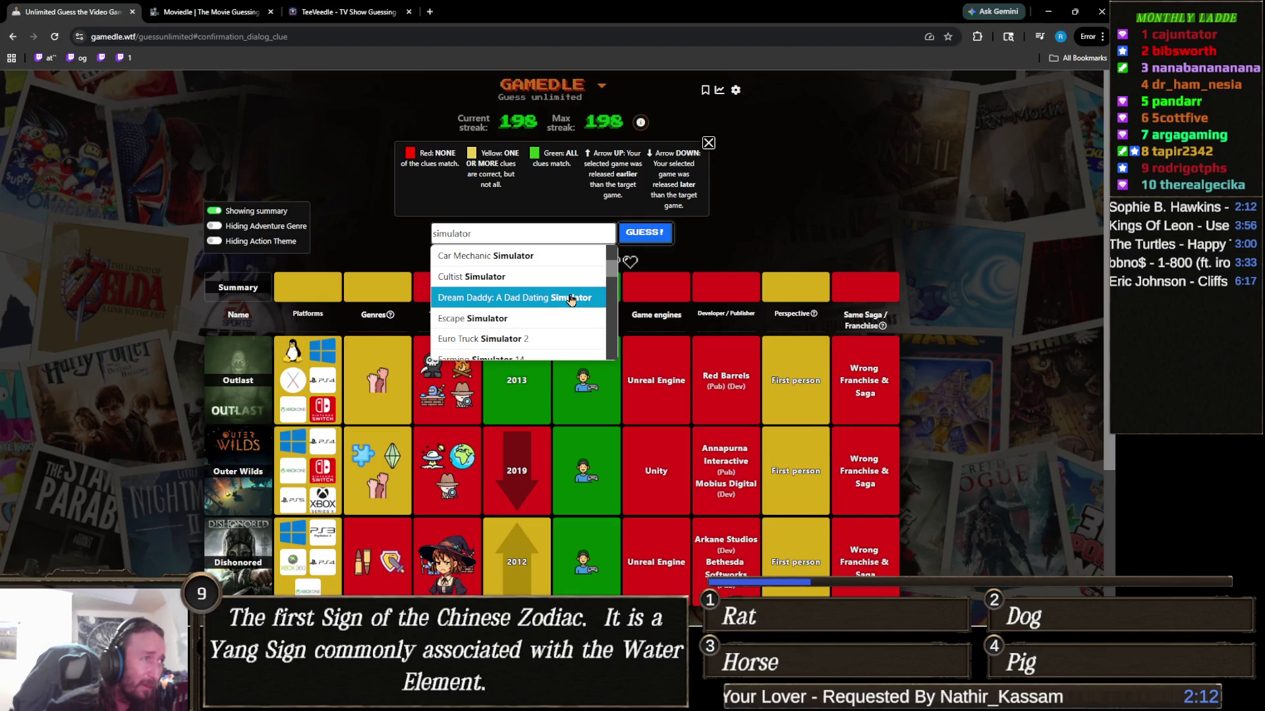
scroll(567, 294, "down", 3)
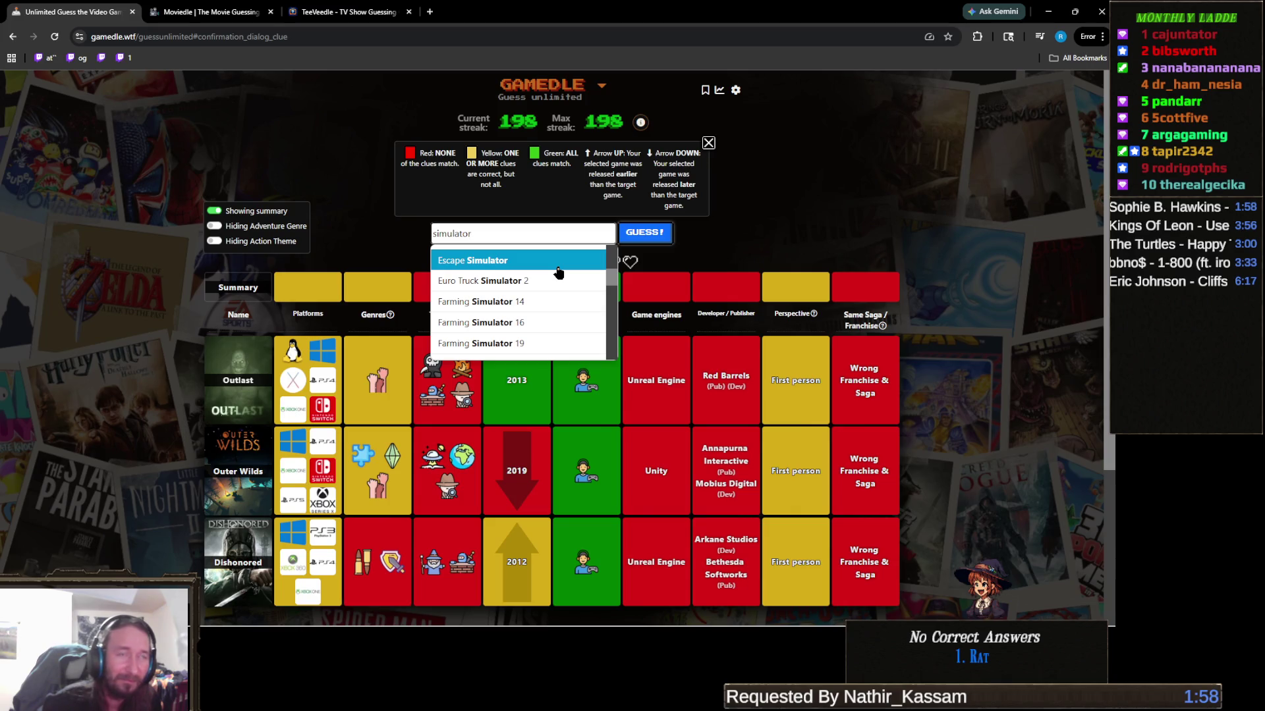
scroll(559, 267, "up", 1)
scroll(547, 276, "down", 1)
scroll(537, 281, "down", 1)
scroll(547, 287, "up", 2)
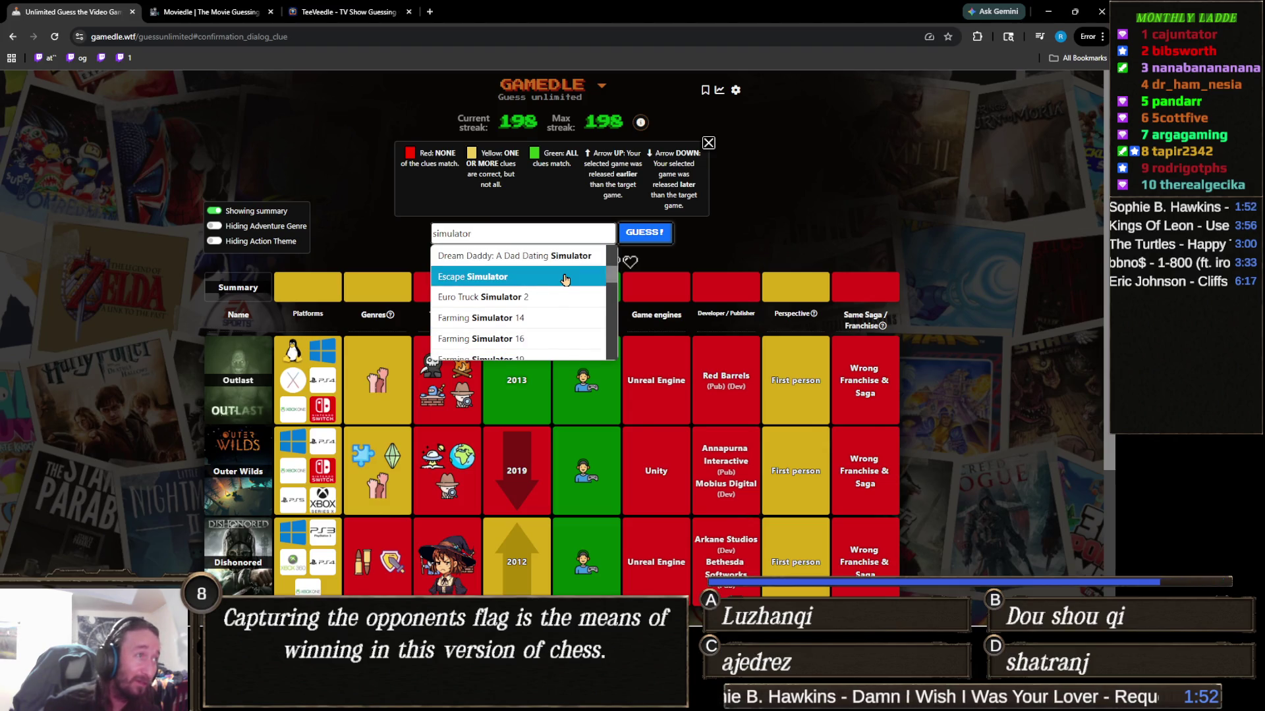
scroll(565, 279, "down", 1)
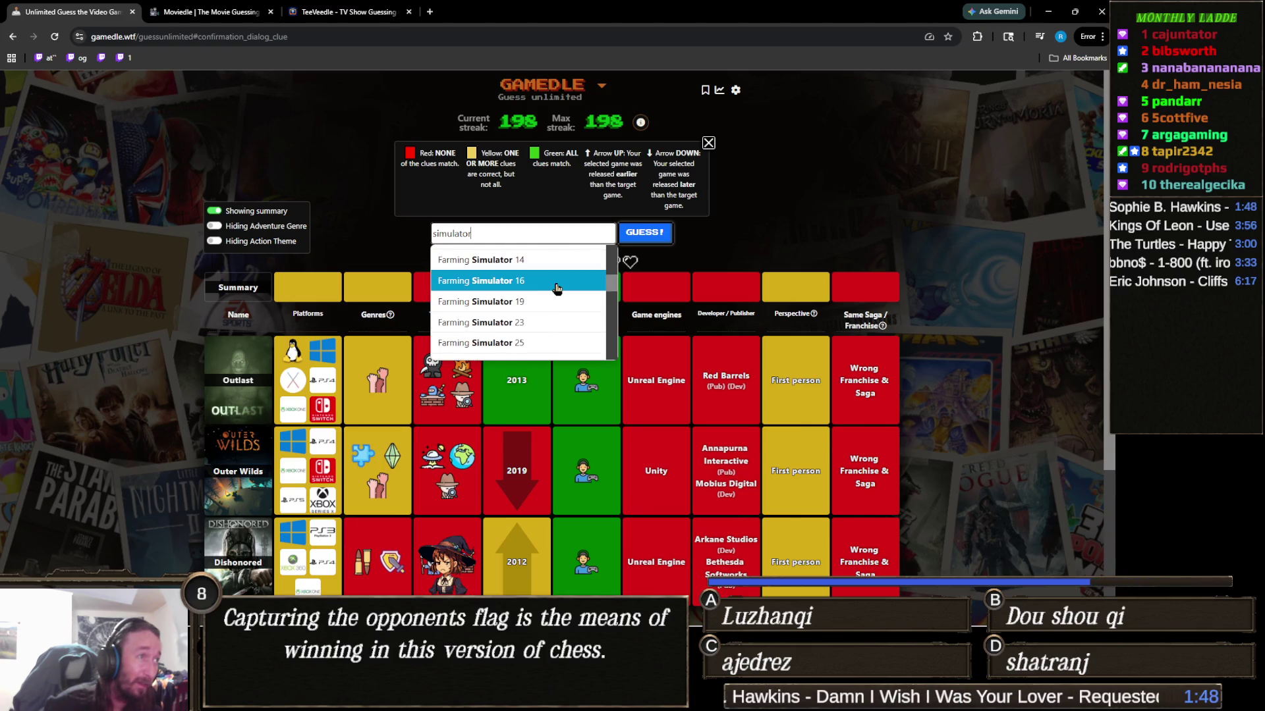
scroll(555, 310, "up", 1)
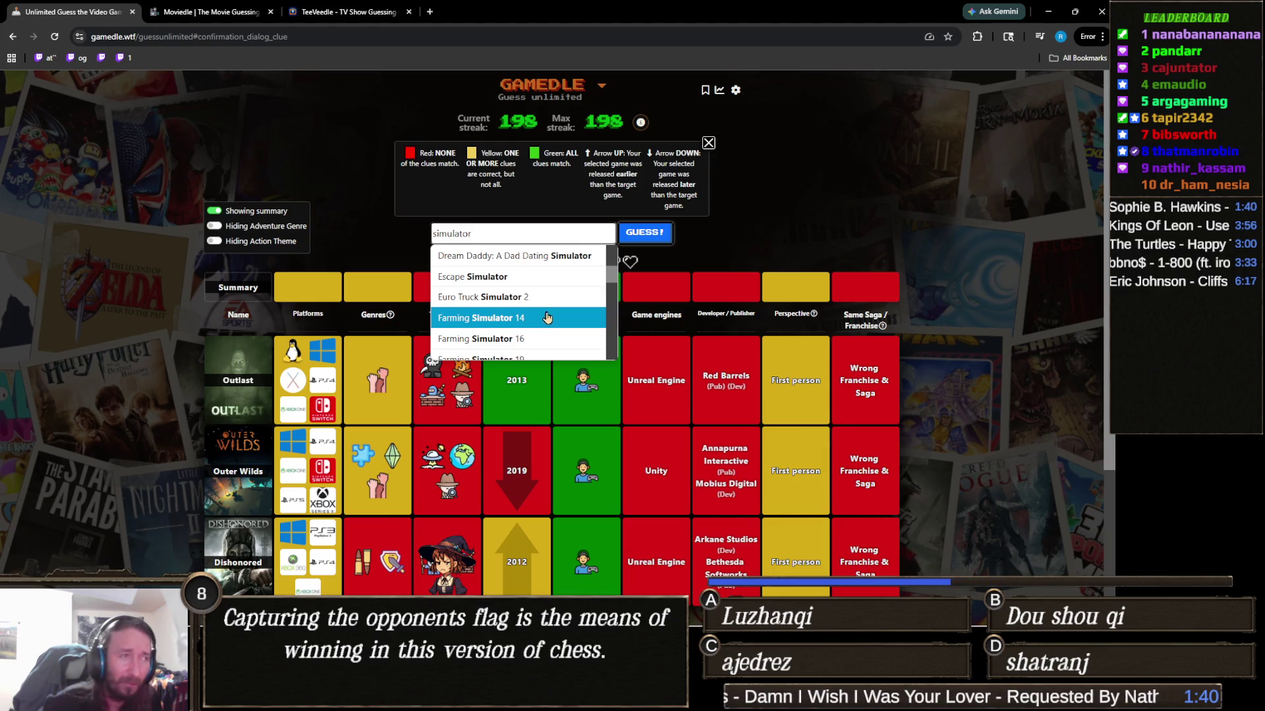
scroll(557, 297, "down", 1)
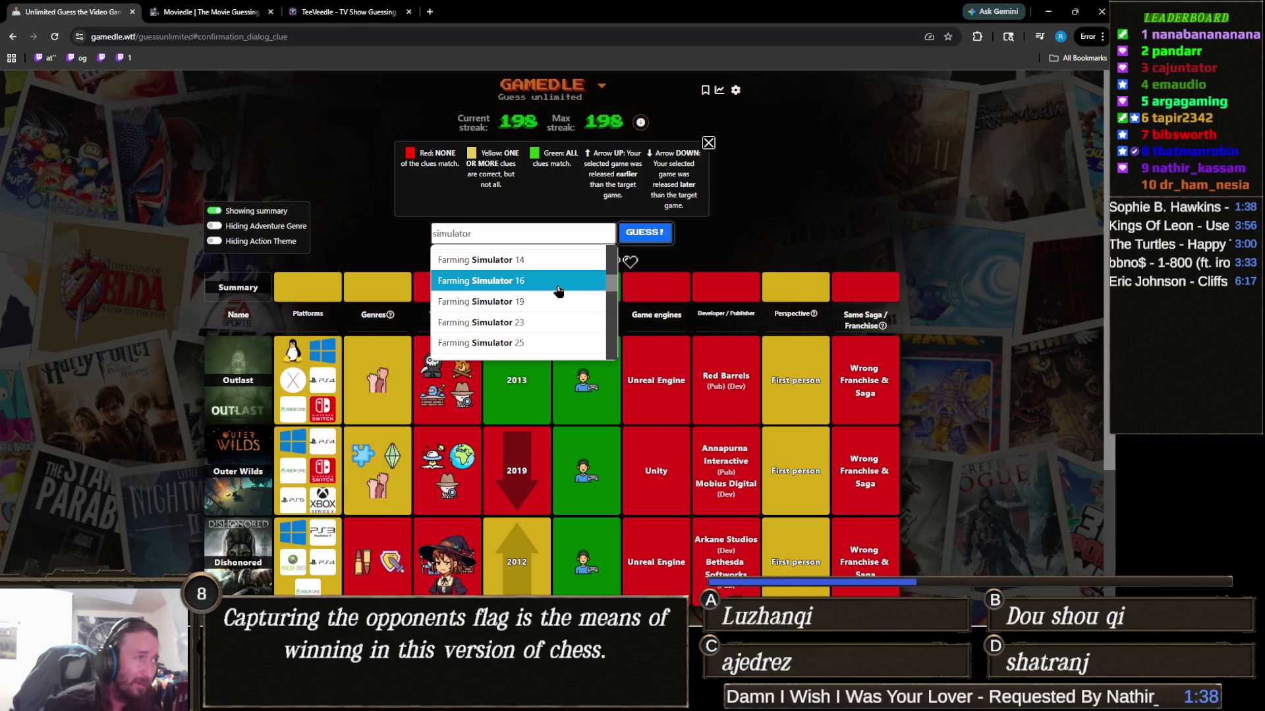
scroll(558, 293, "down", 1)
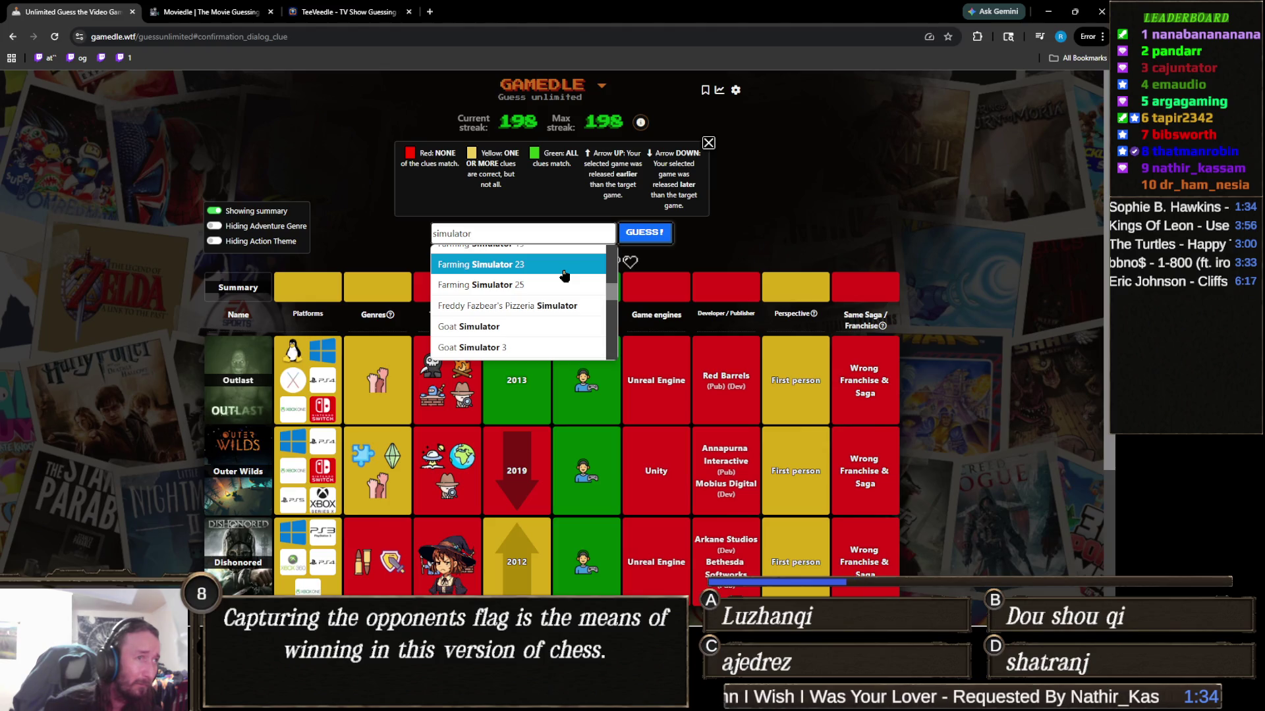
scroll(564, 275, "down", 1)
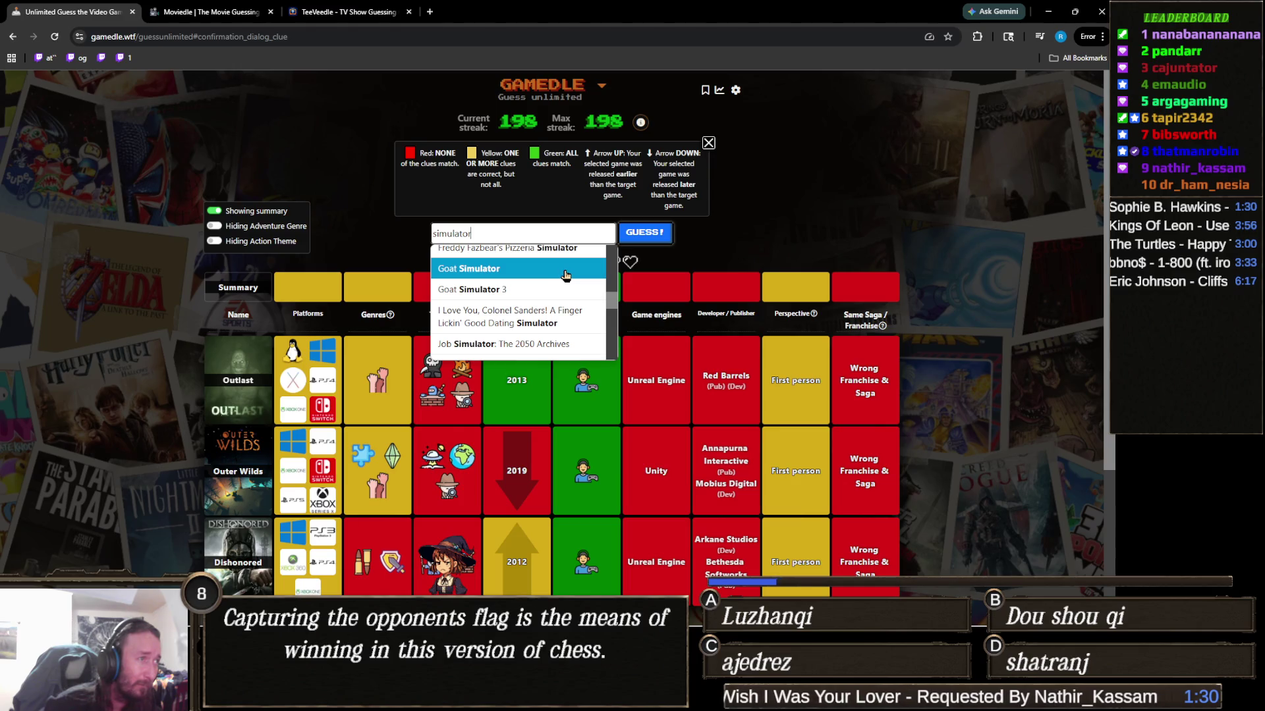
scroll(565, 276, "down", 3)
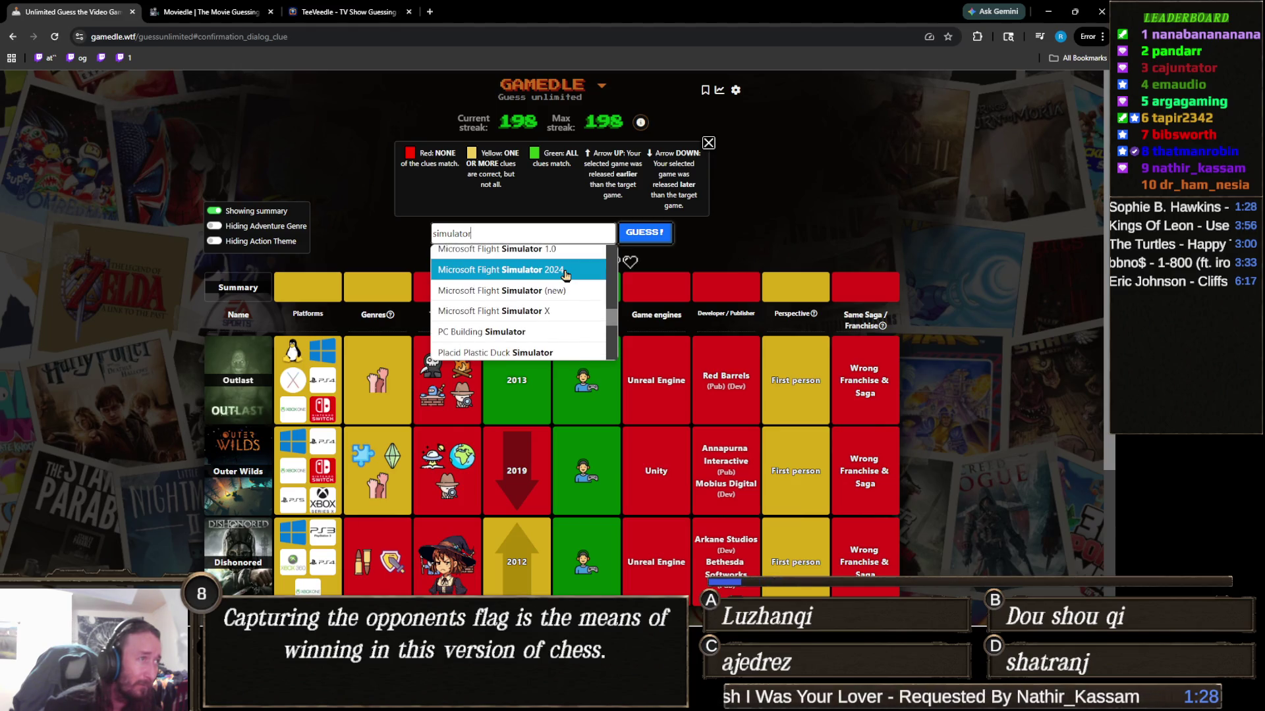
scroll(564, 276, "down", 1)
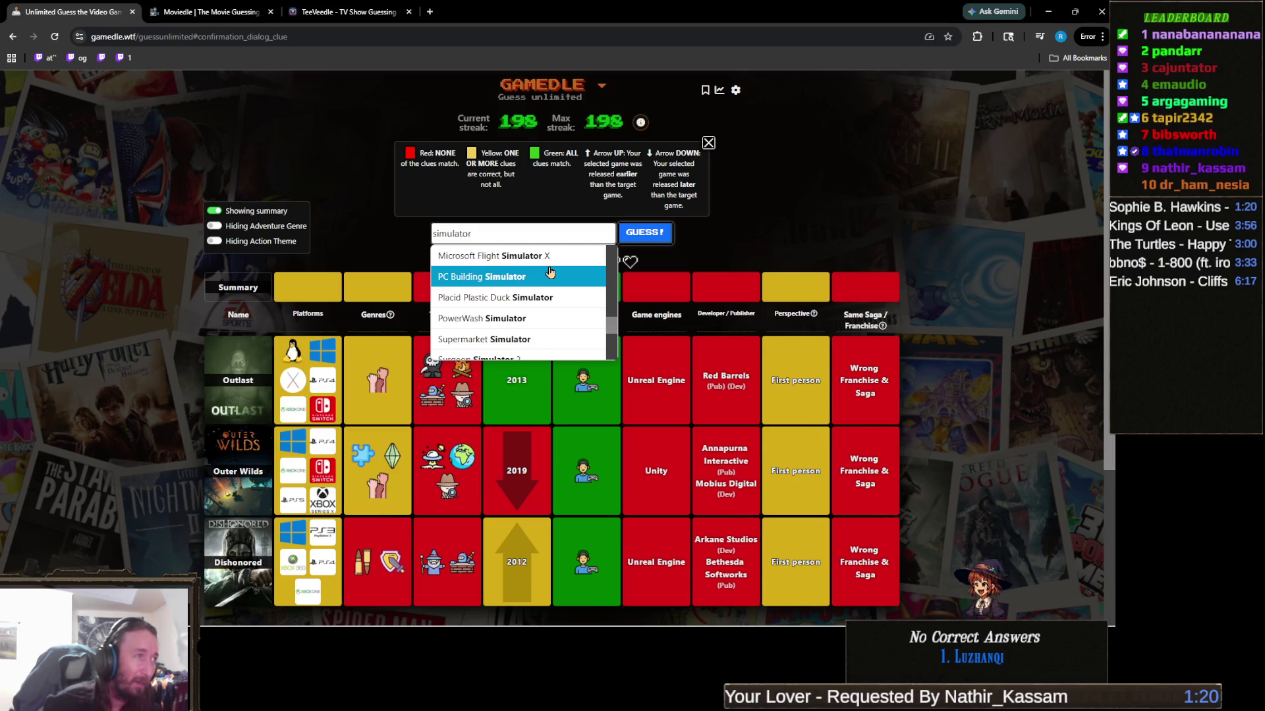
scroll(550, 272, "down", 1)
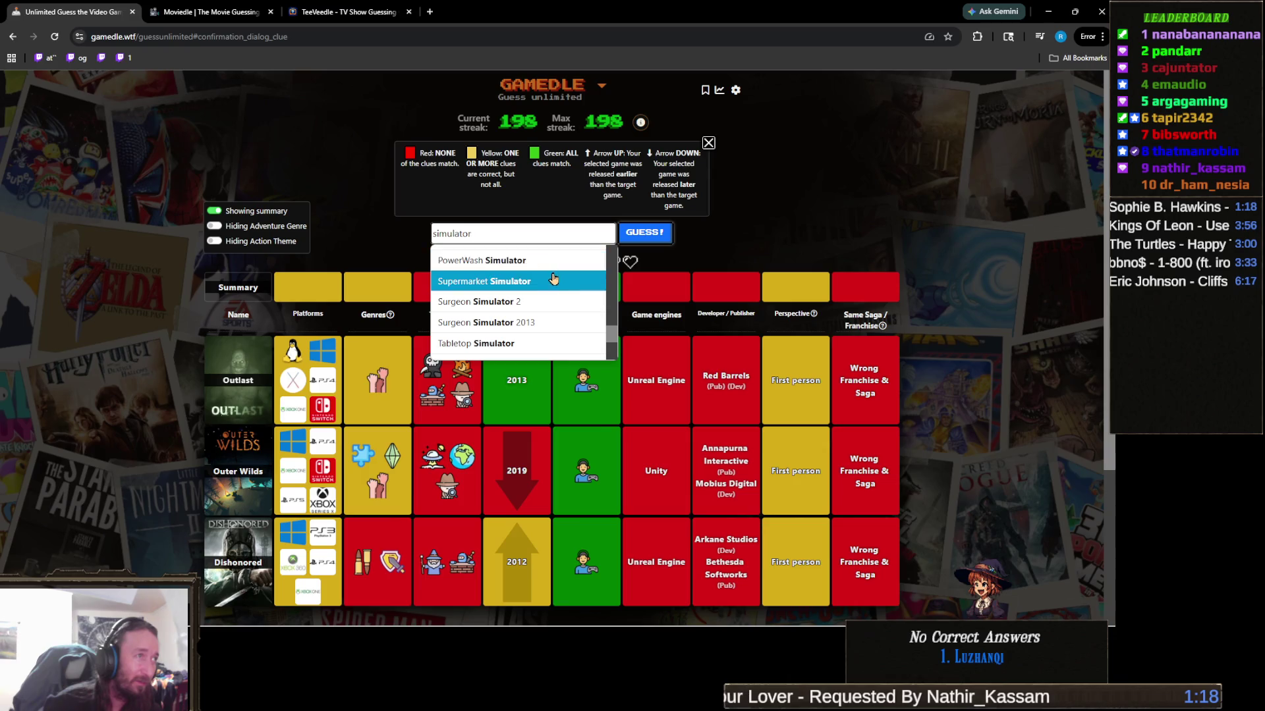
scroll(552, 268, "down", 1)
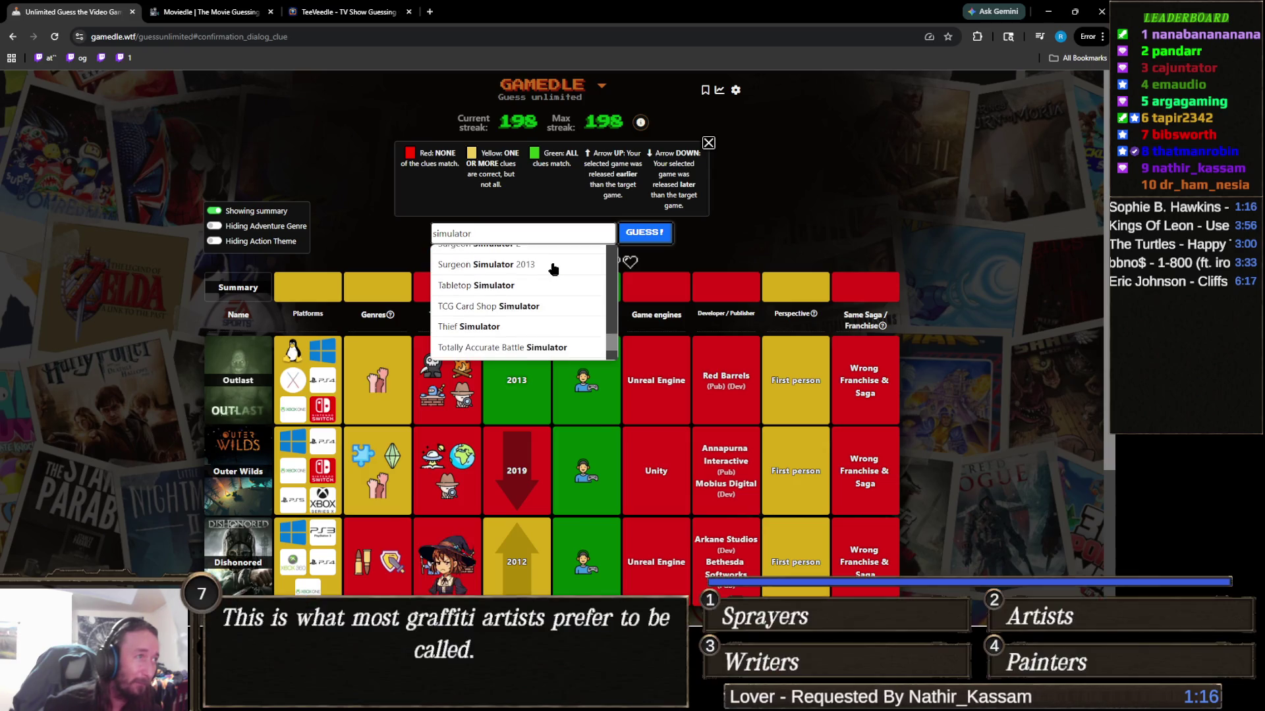
scroll(553, 268, "down", 1)
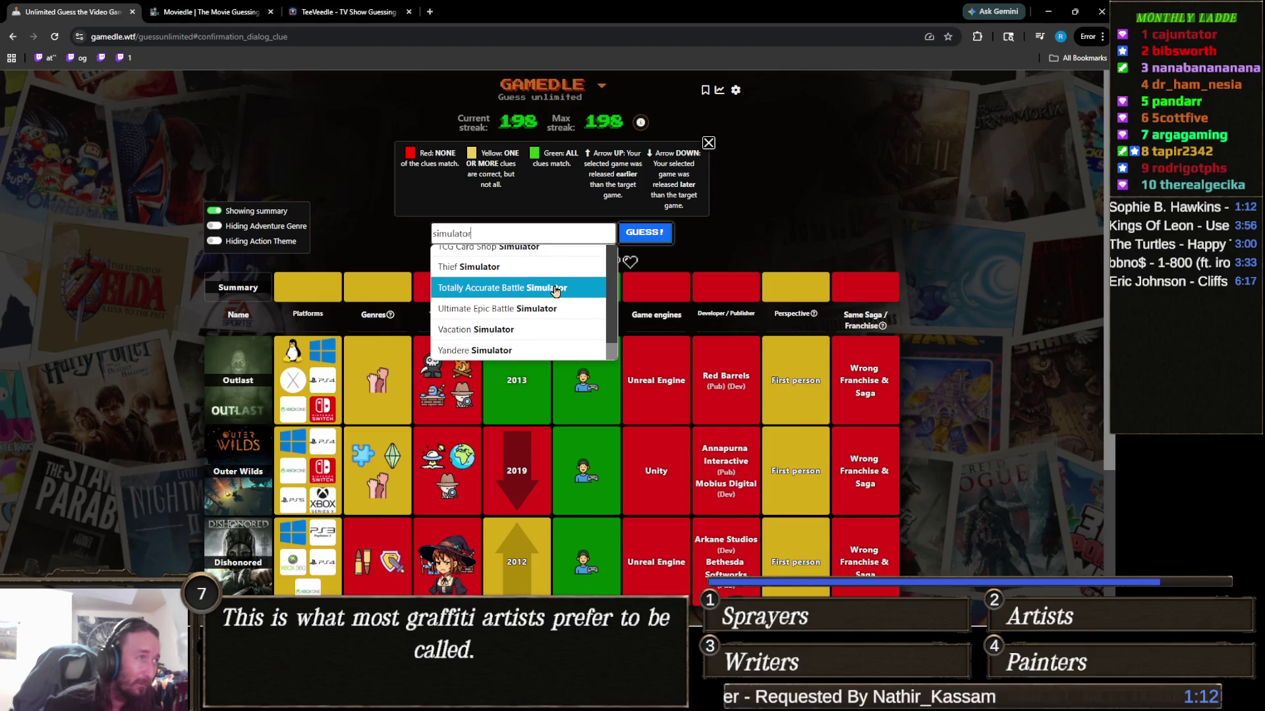
scroll(555, 290, "up", 2)
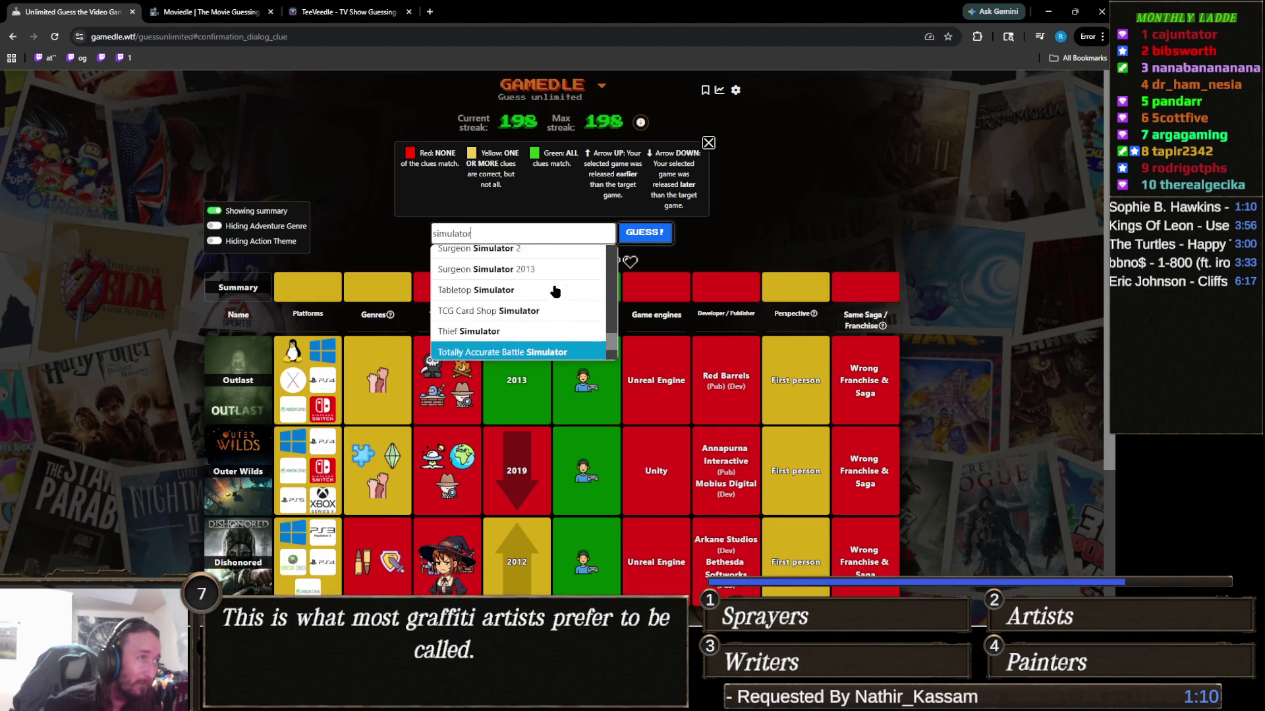
scroll(555, 290, "down", 5)
scroll(504, 355, "up", 3)
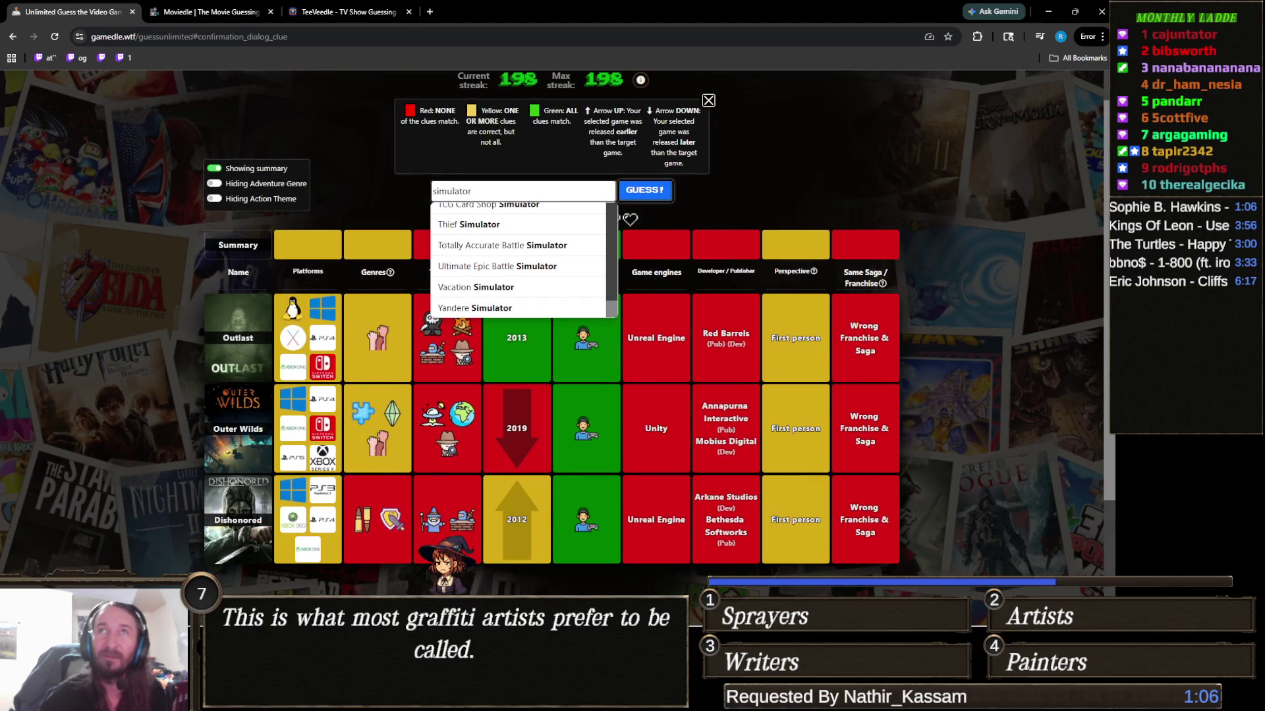
key("alt+Tab")
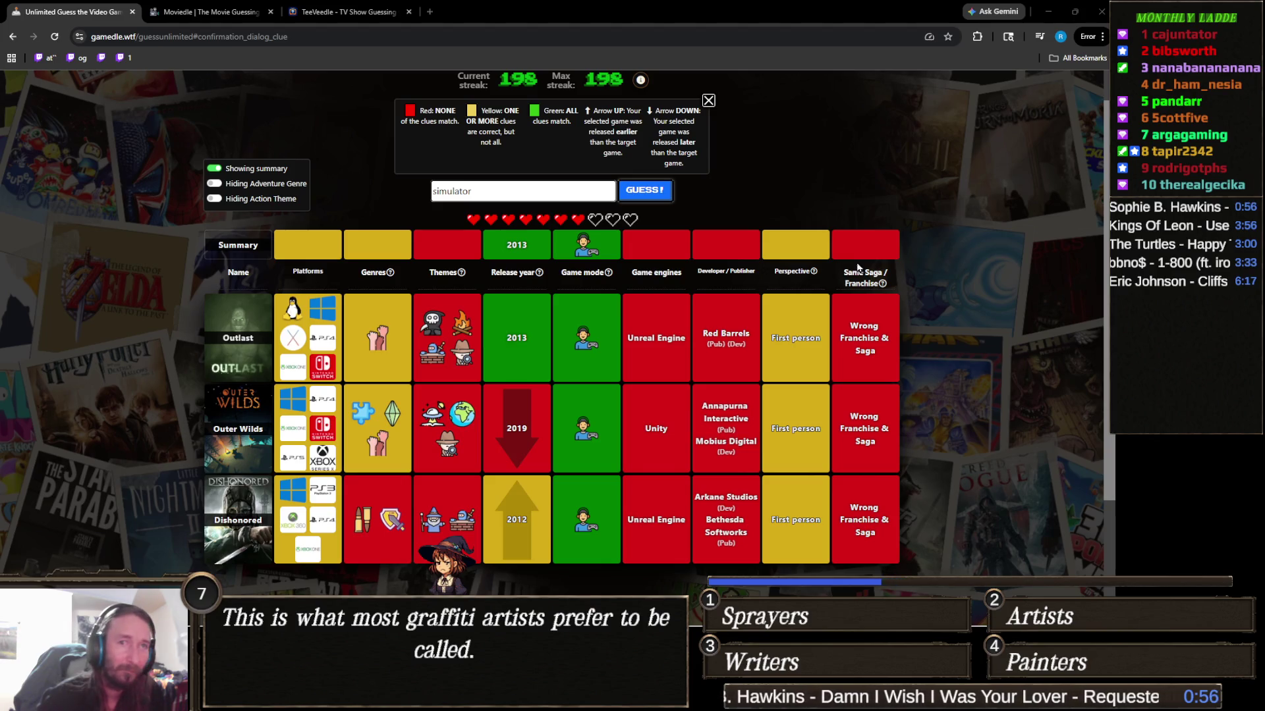
mouse_move(764, 288)
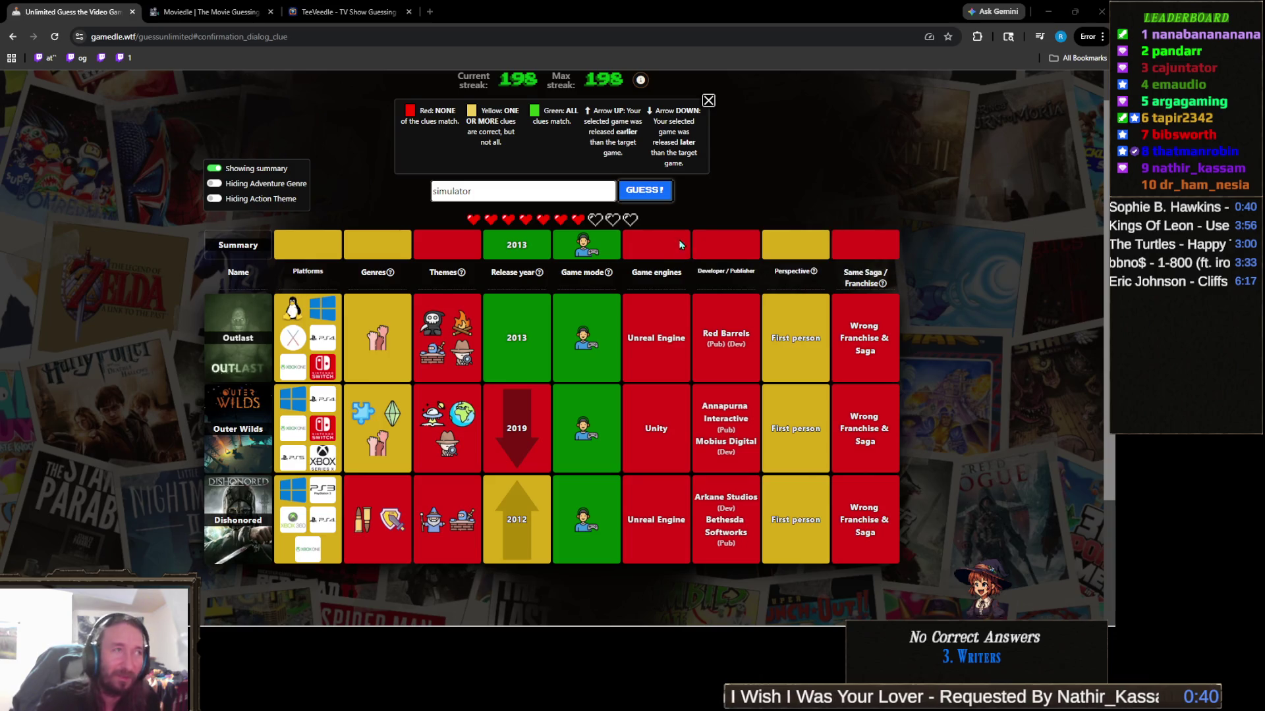
Reopen the 'simulator' suggestions, listing titles like American Truck Simulator and Bee Simulator
left_click(559, 188)
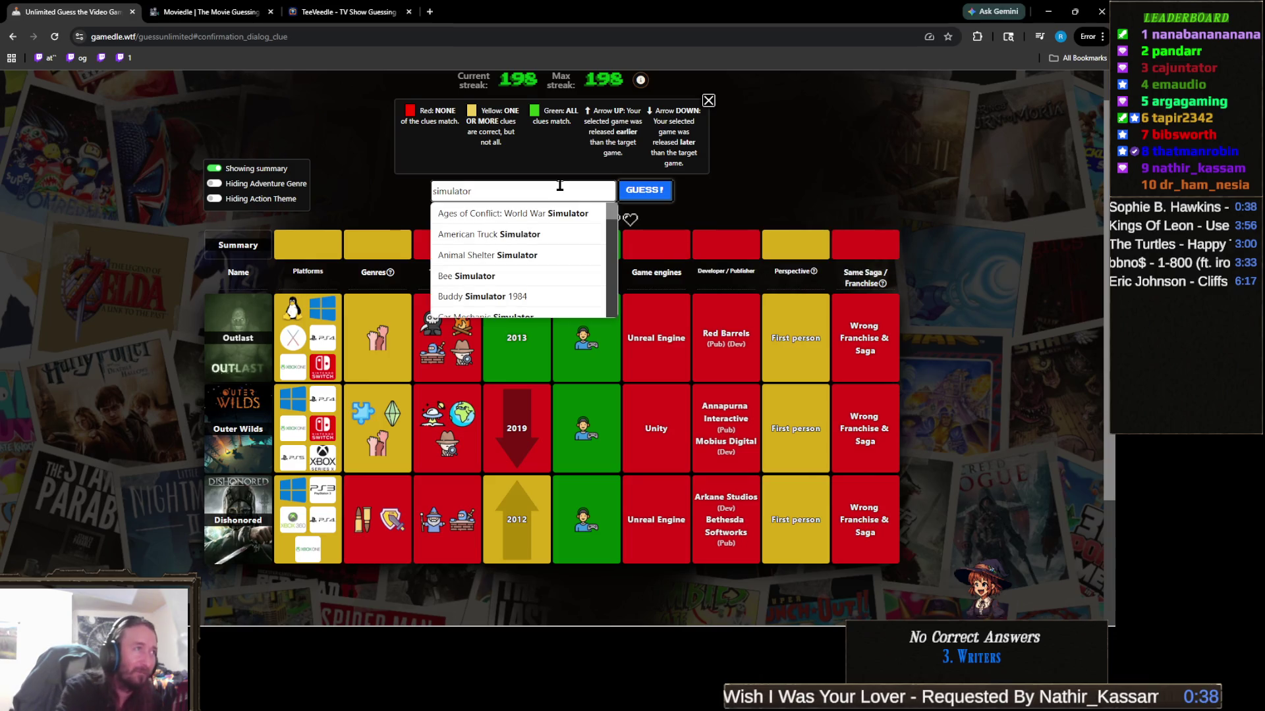
Replace the search with 'srancher' and guess Slime Rancher, revealing its 2017 release year
key("ctrl+a")
type("s")
type("rancher")
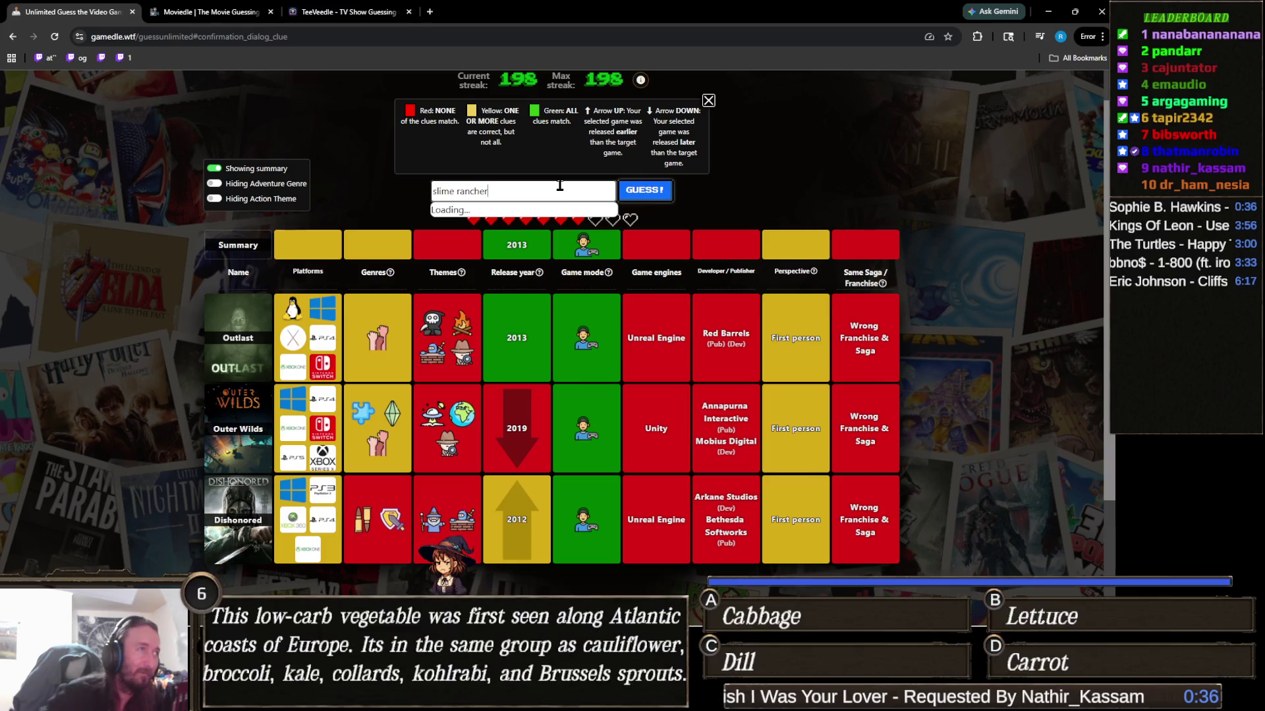
left_click(524, 212)
left_click(649, 198)
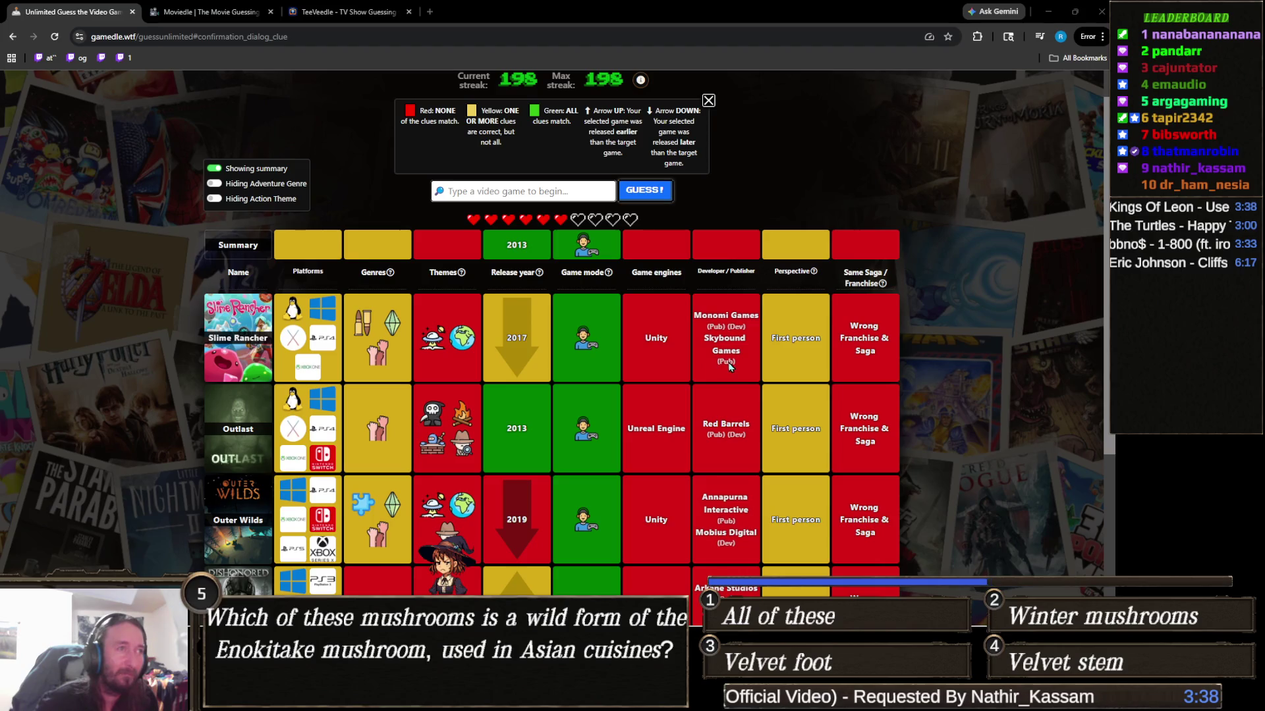
scroll(733, 337, "down", 3)
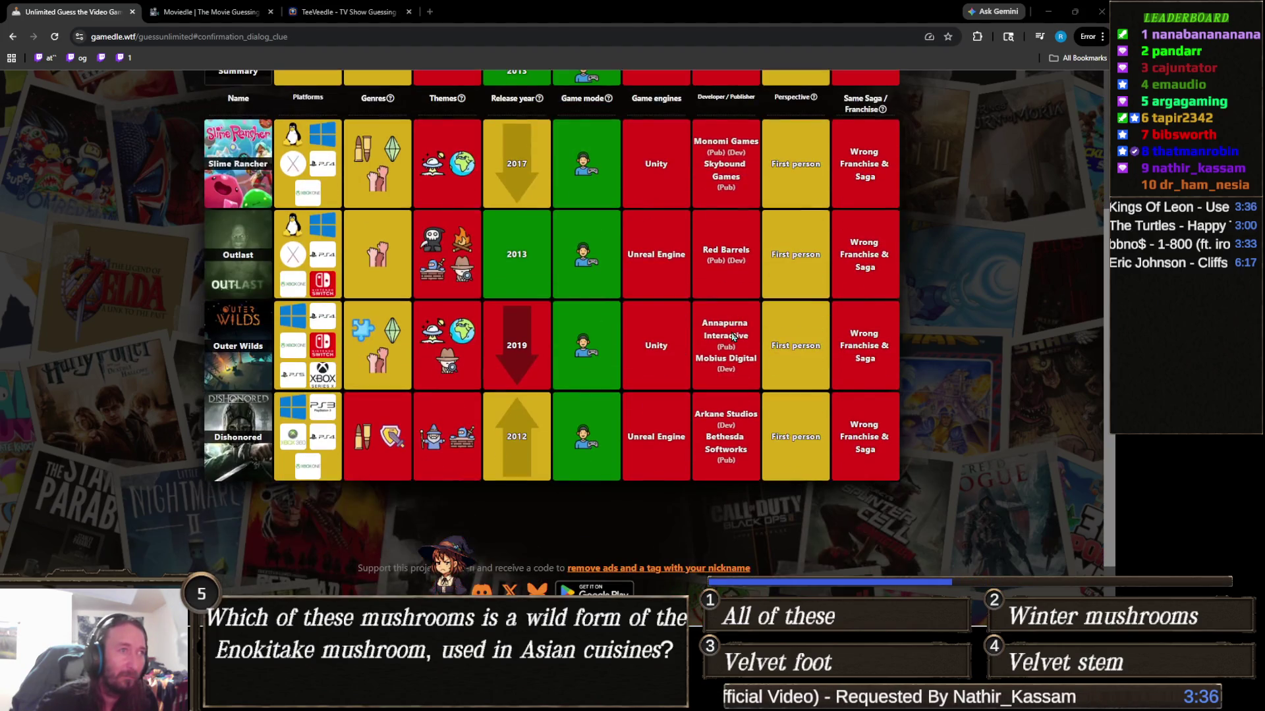
scroll(721, 331, "up", 2)
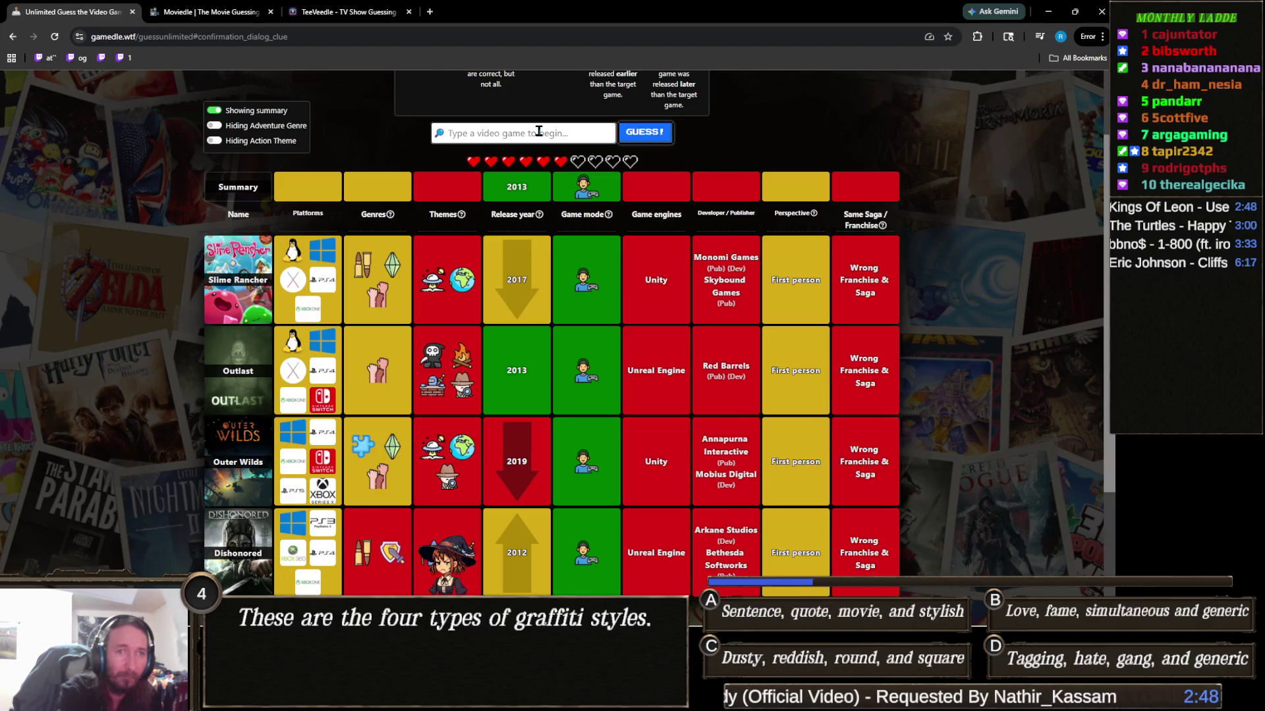
Enter 'truck simu' to list American Truck Simulator and Euro Truck Simulator 2, then select the text
left_click(538, 131)
type("truck simu")
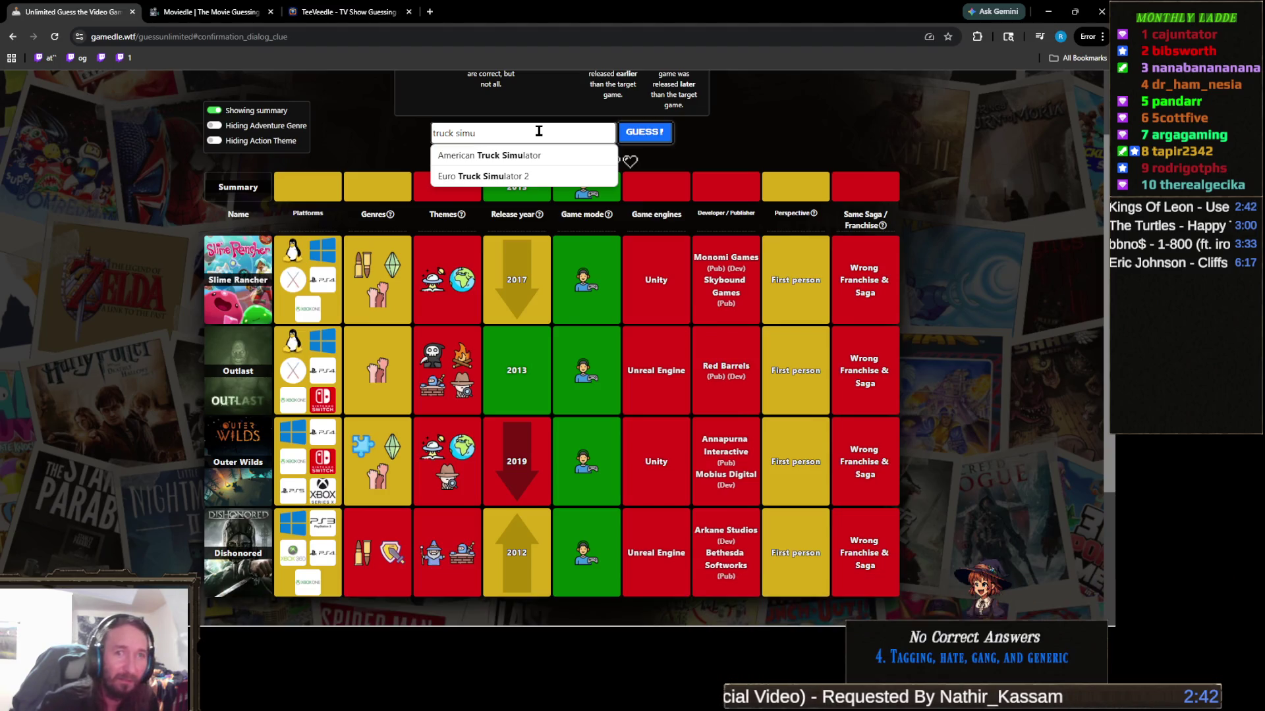
key("ctrl+a")
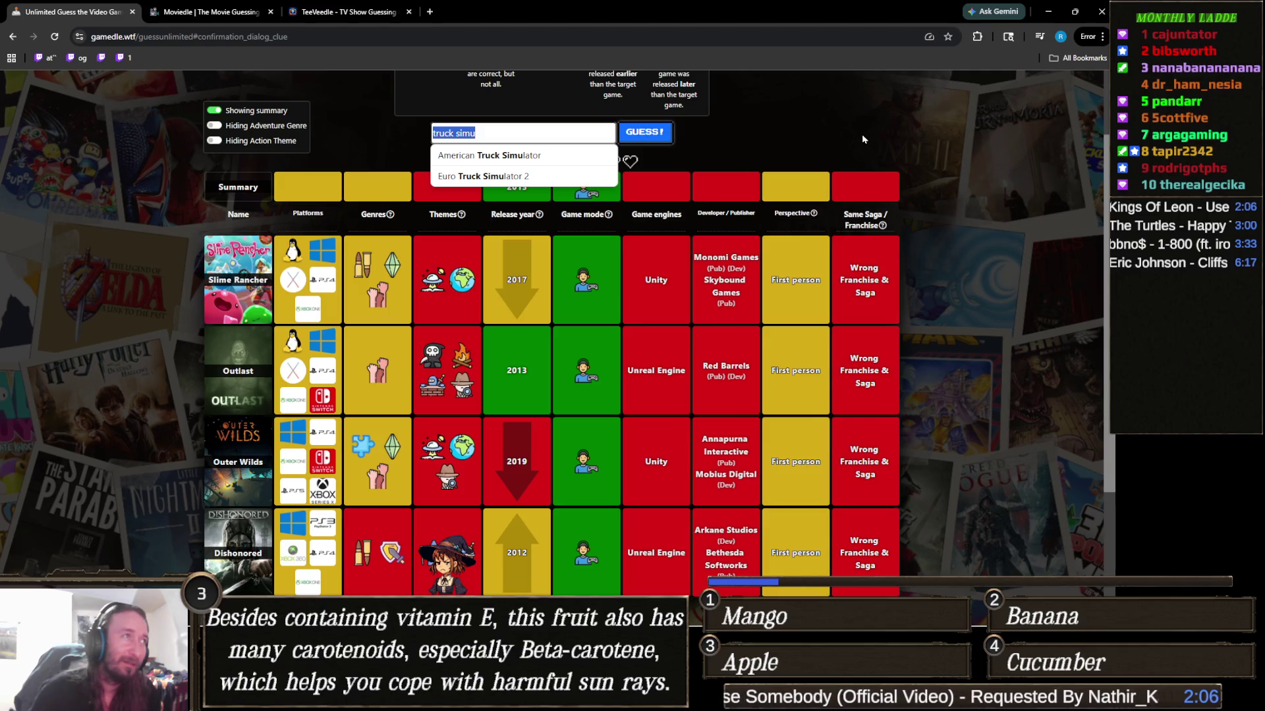
Clear the 'truck simu' search, bring up Task Manager, and switch to the Unity editor
key("BackSpace")
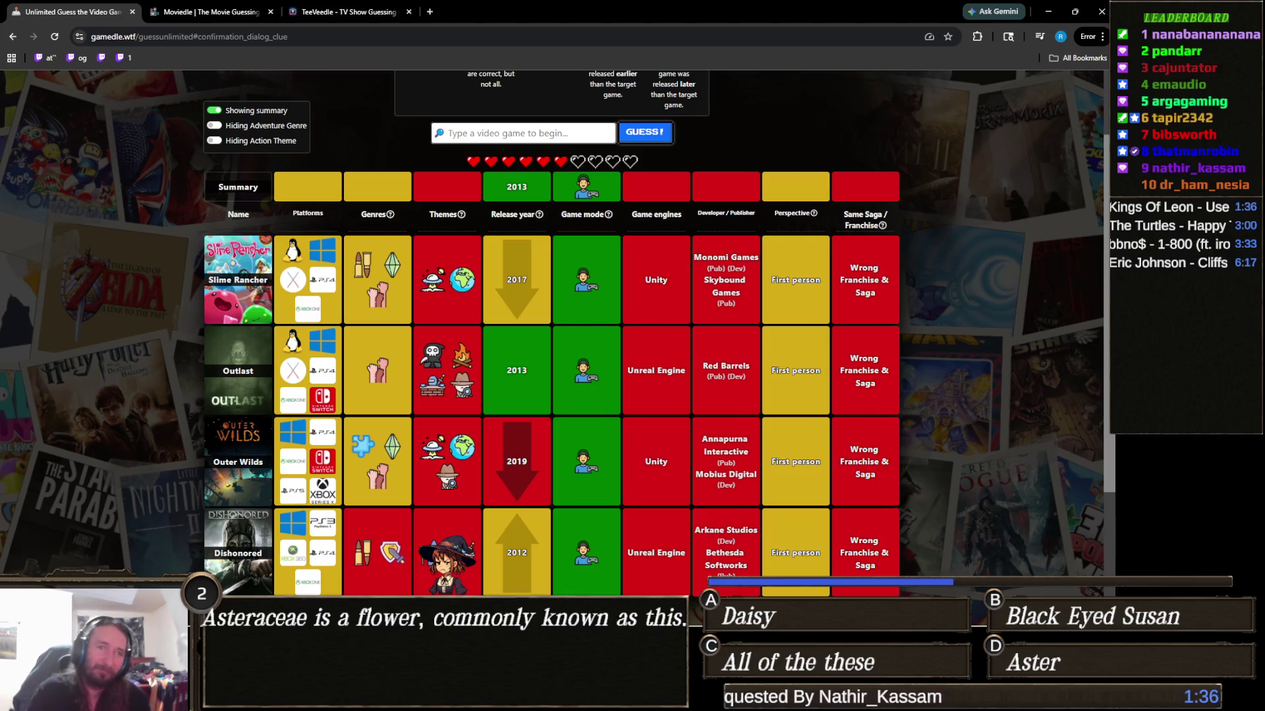
key("ctrl+shift+Escape")
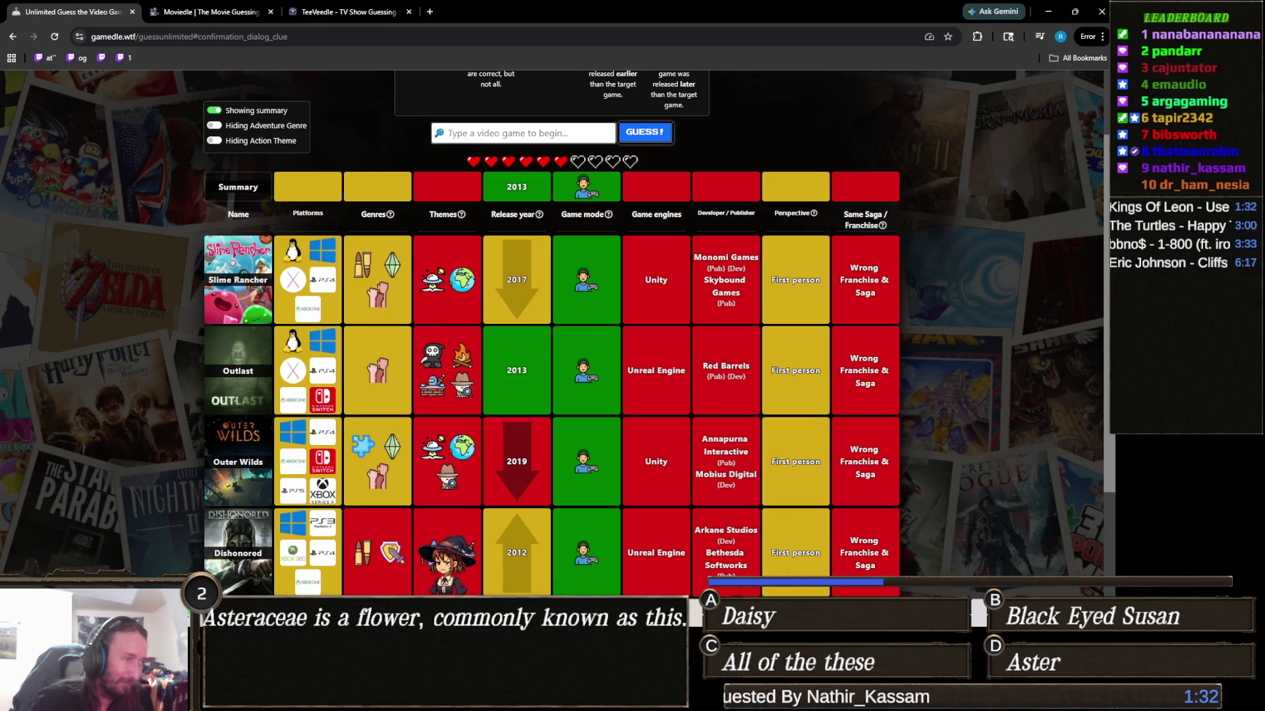
key("alt+Tab")
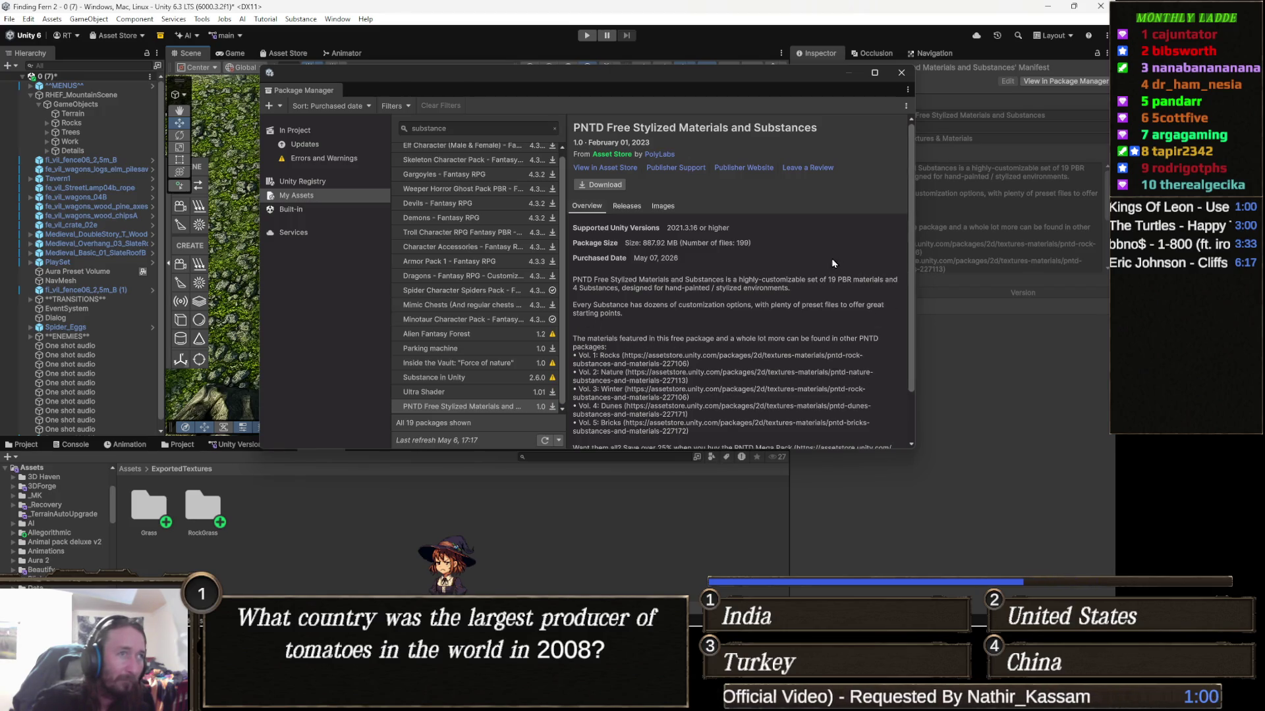
Download the PNTD Free Stylized Materials and Substances package, then return to Gamedle in Chrome
left_click(606, 185)
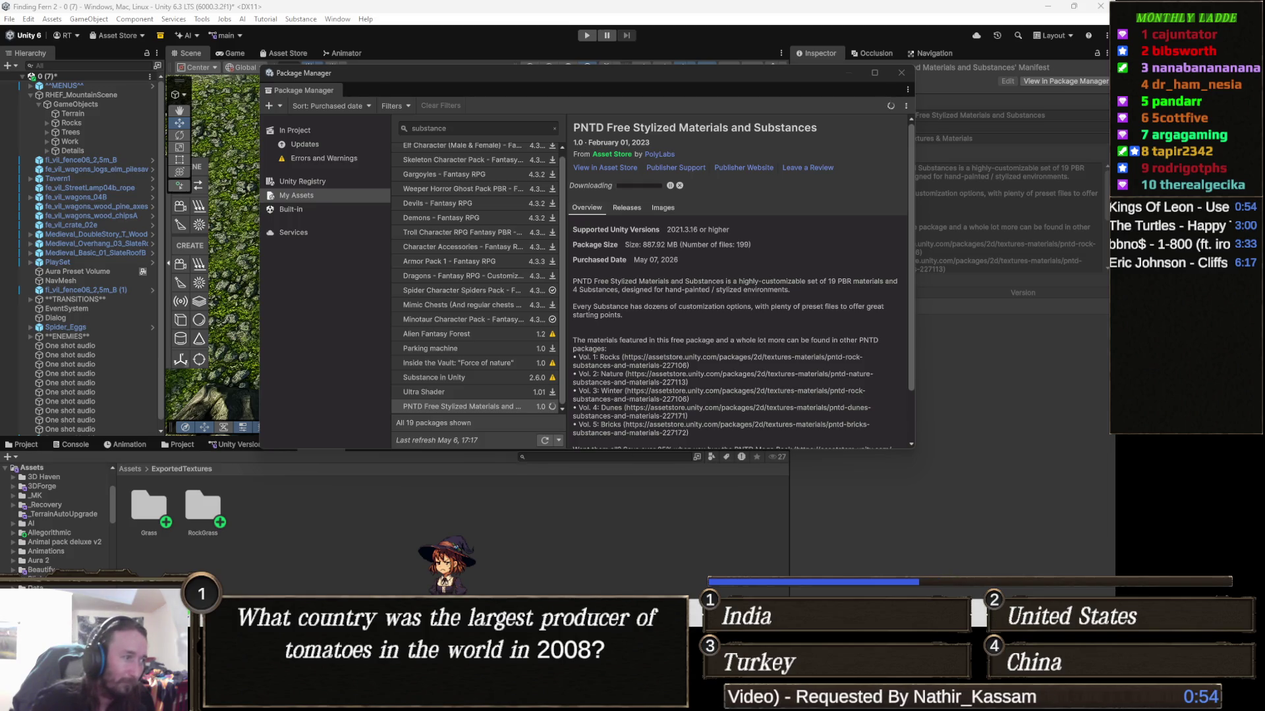
left_click(323, 533)
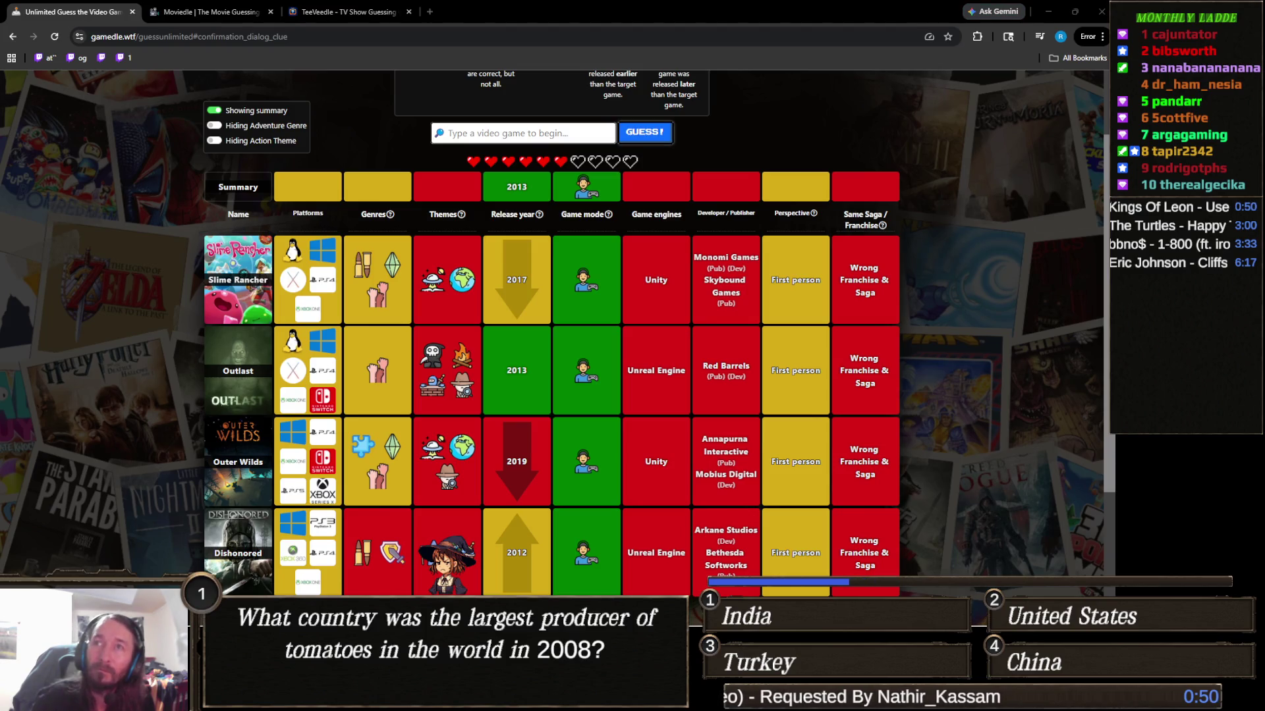
Guess 'cookie clicker', matching the 2013 release year and single-player mode
left_click(571, 133)
type("cookie clicker")
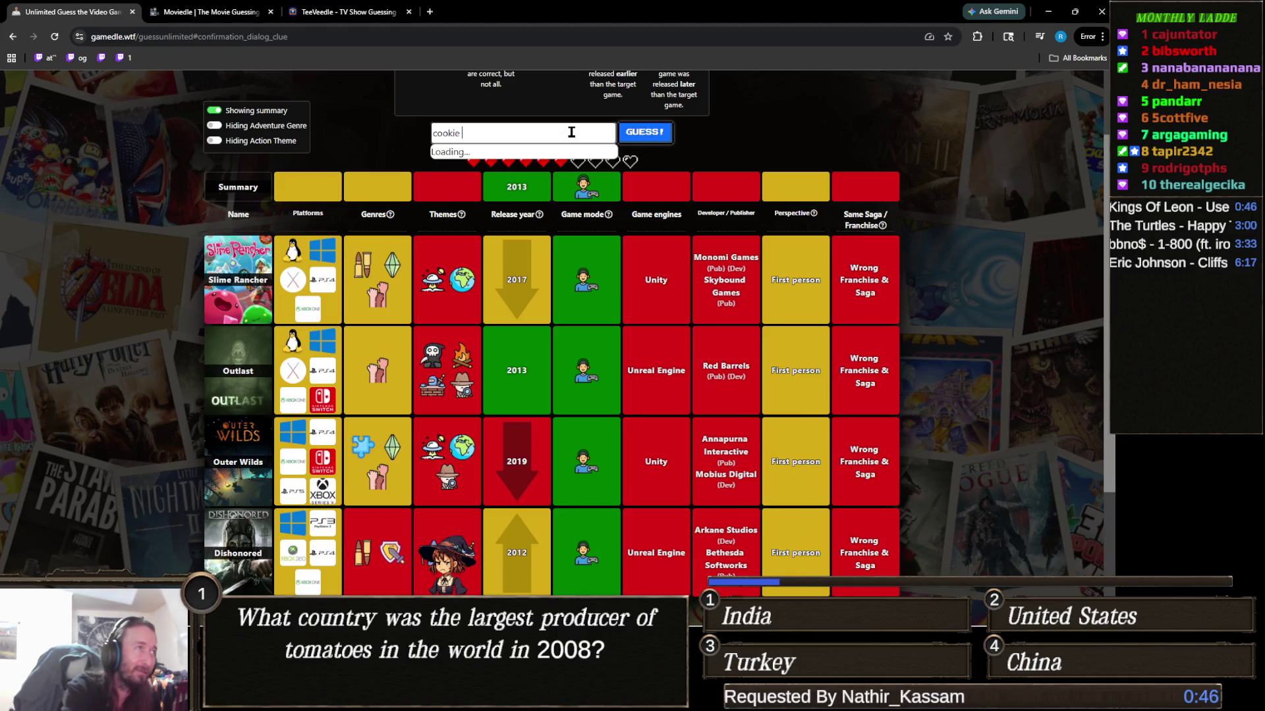
left_click(566, 155)
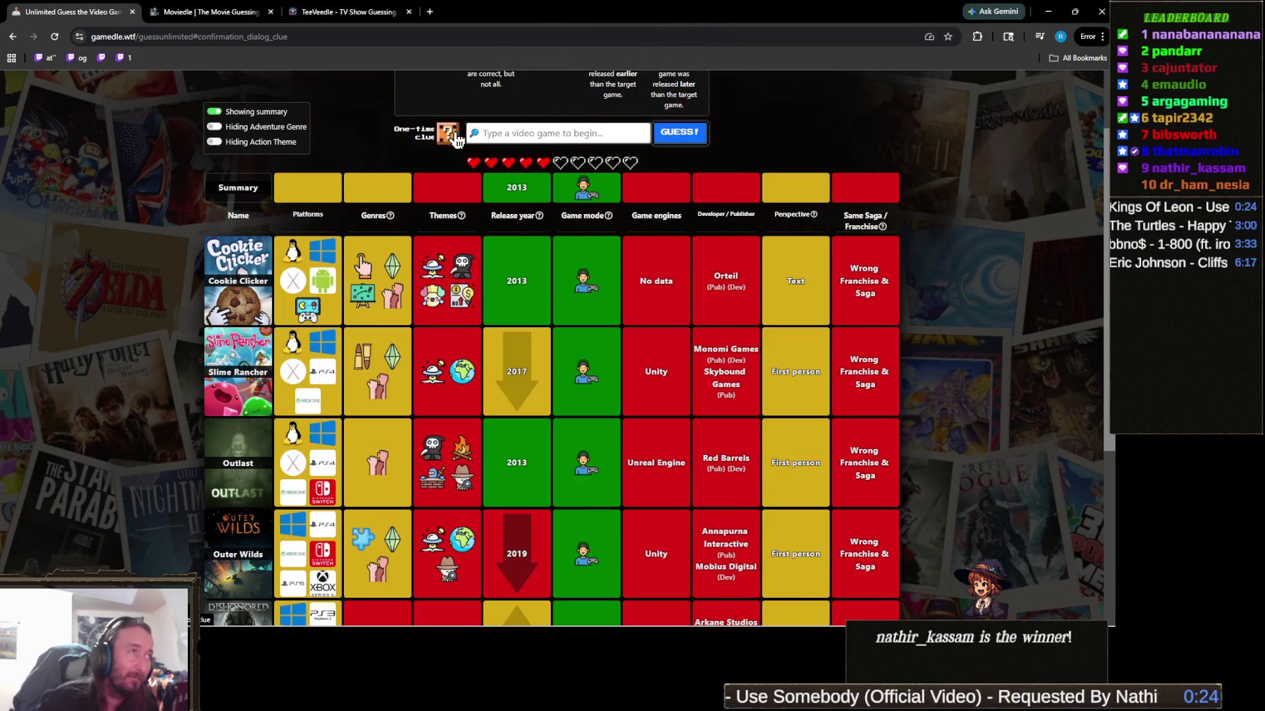
Spend the one-time clue to reveal a First person, Text perspective, then toggle the Action theme on and off
left_click(453, 136)
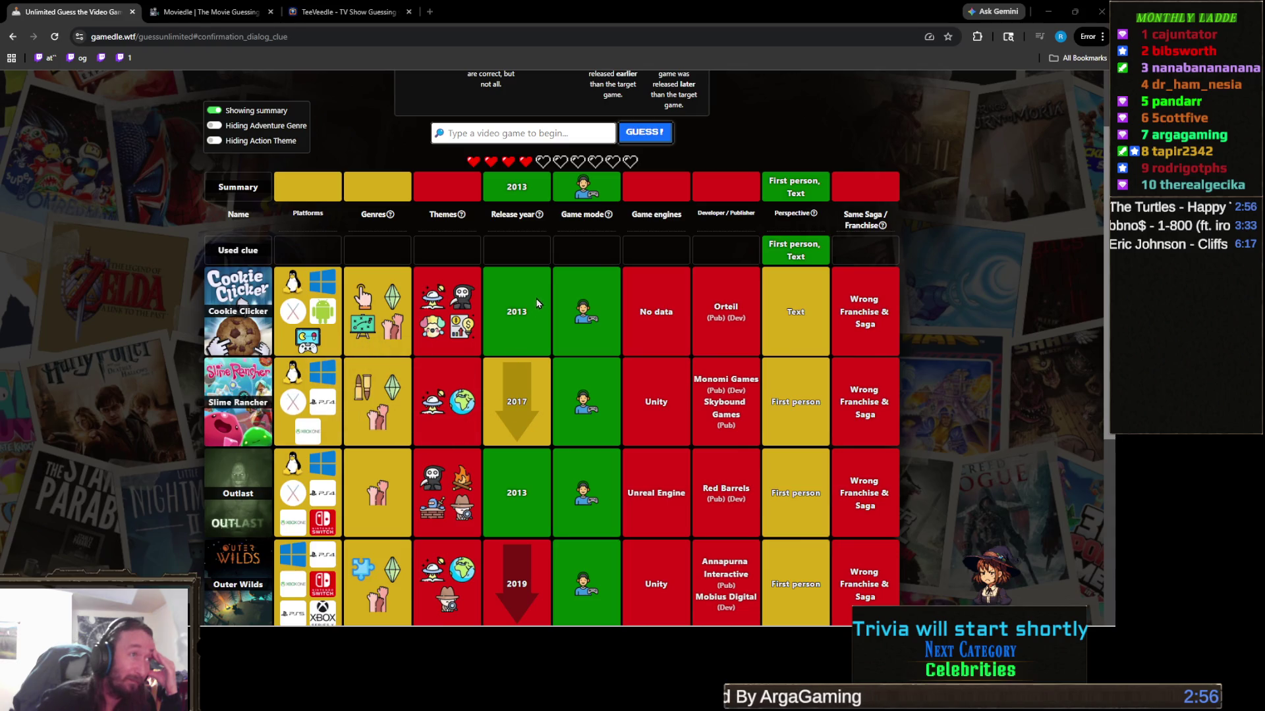
mouse_move(595, 313)
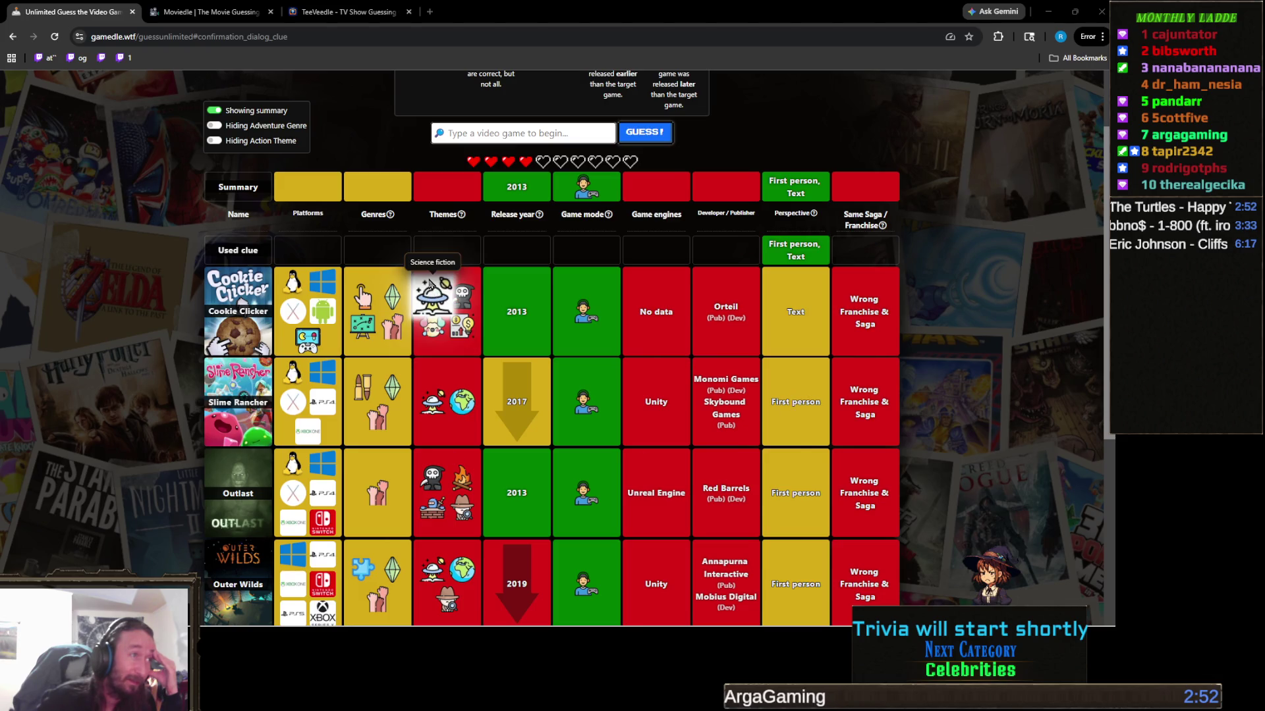
mouse_move(442, 218)
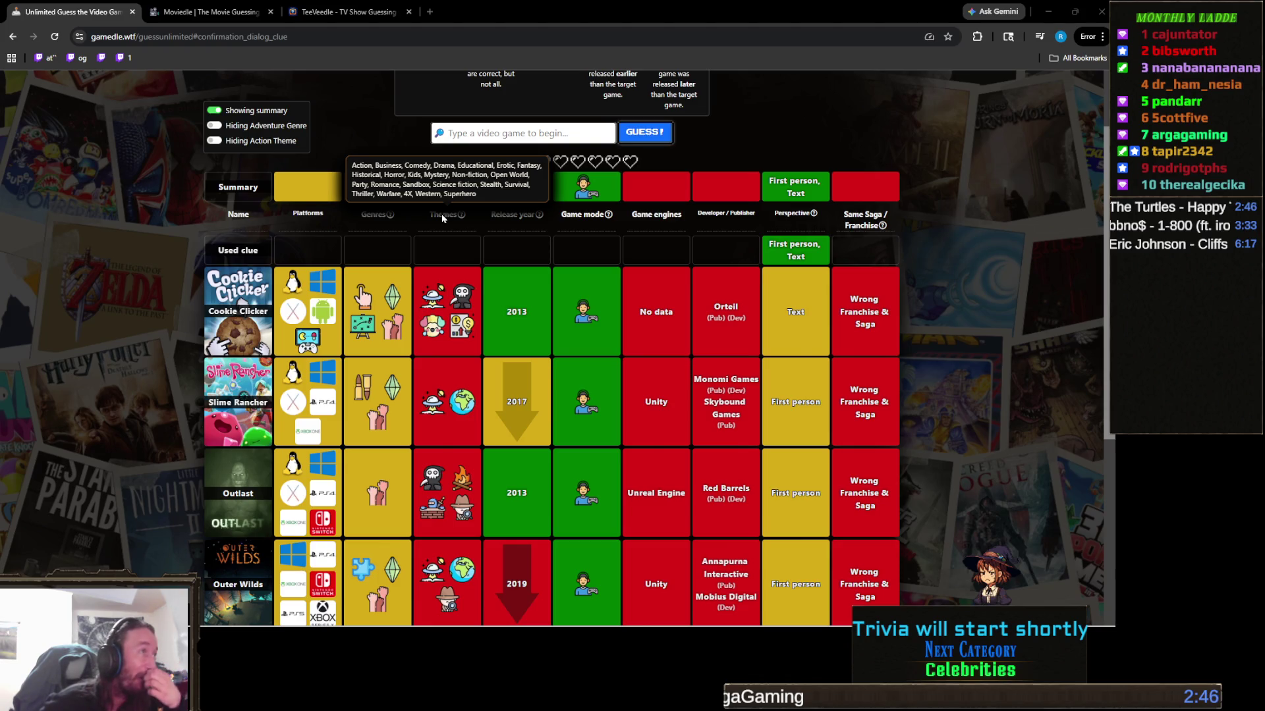
left_click(241, 142)
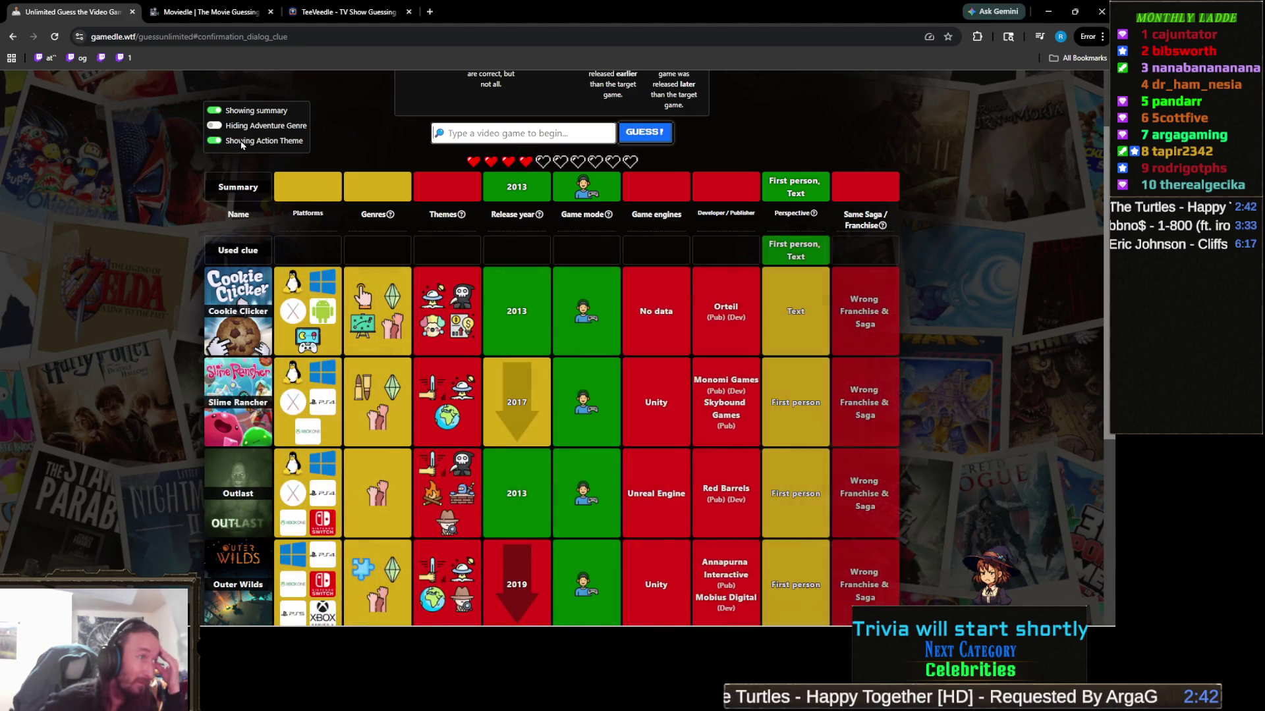
left_click(241, 142)
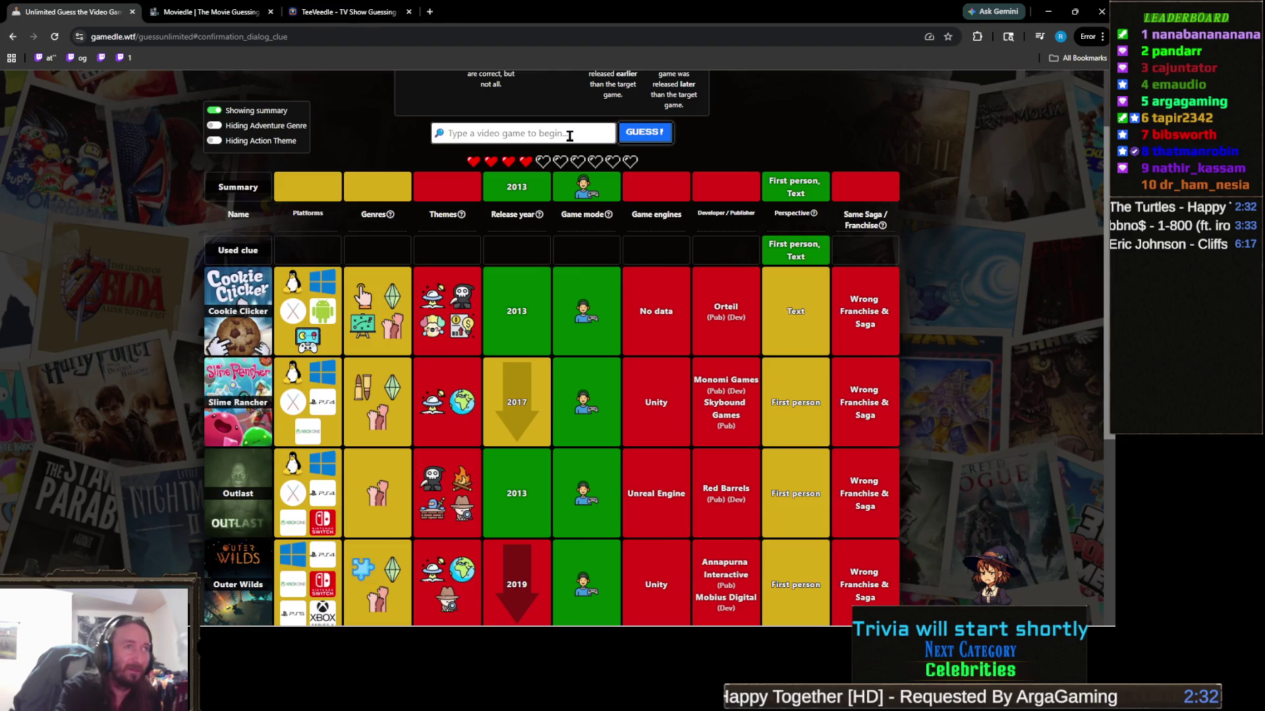
Search 'papers' and guess Papers, Please, solving the round with a 199 streak
type("papers")
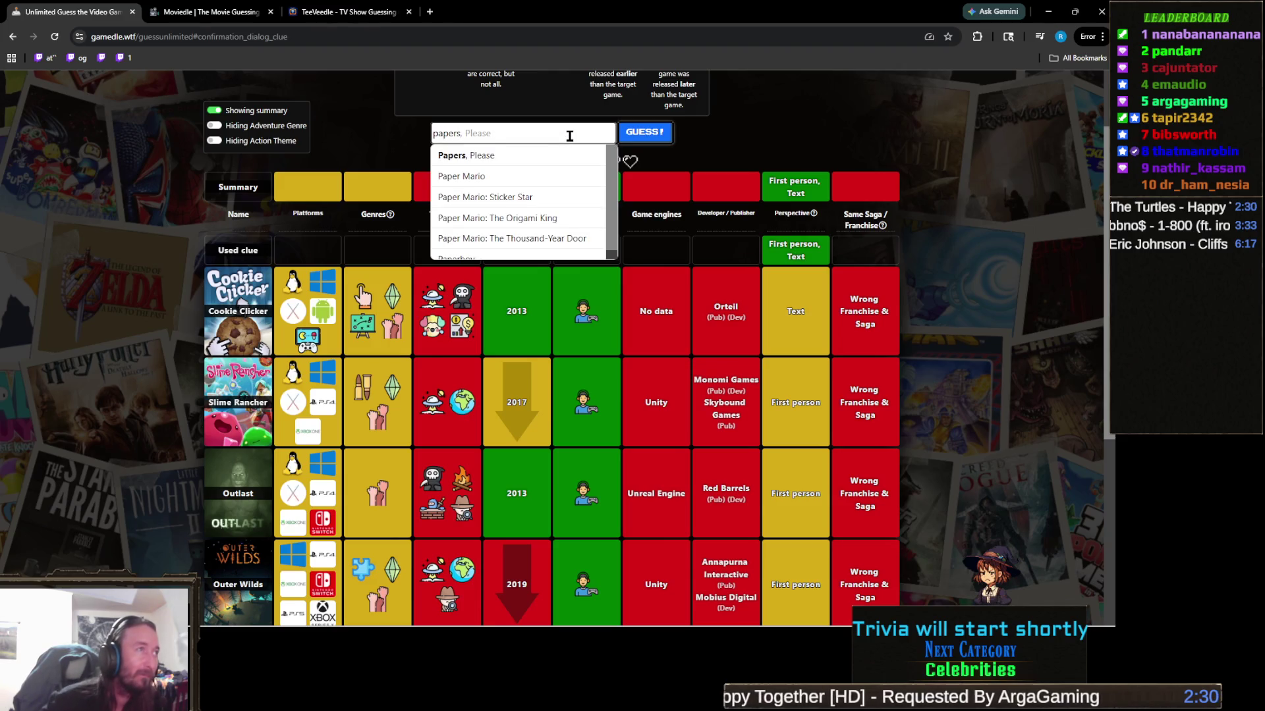
left_click(522, 157)
left_click(654, 137)
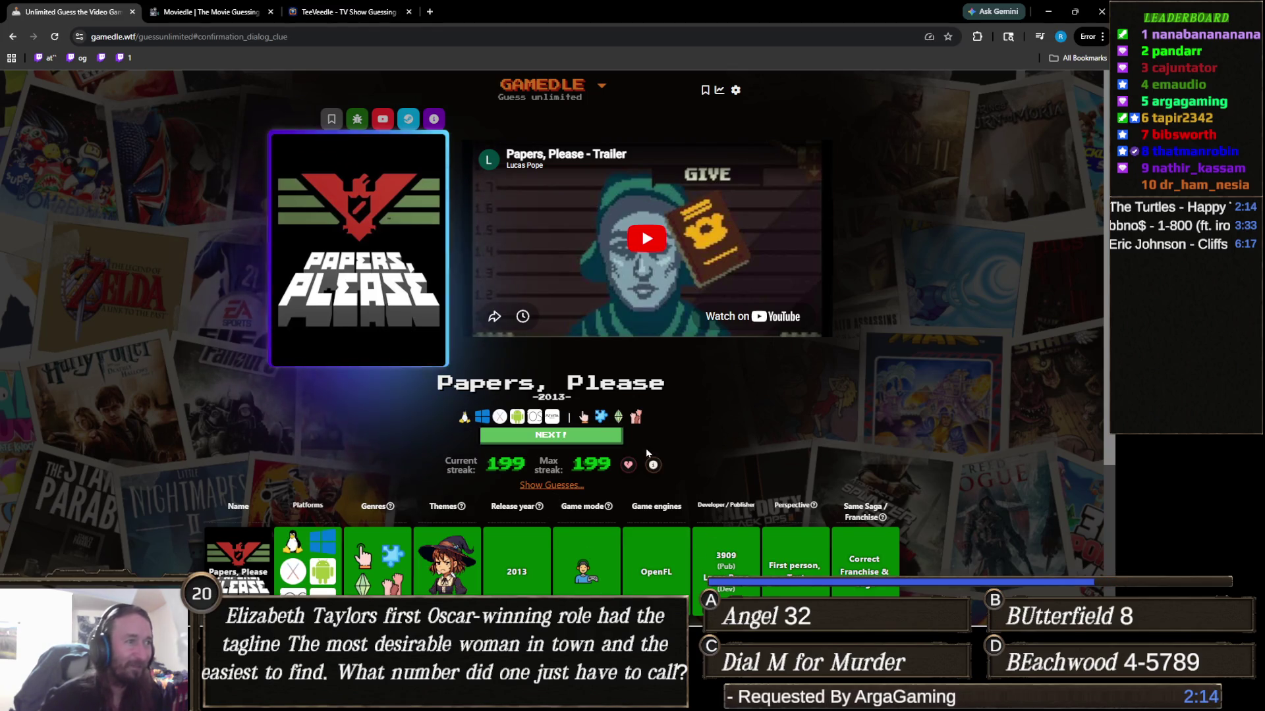
Bring the Unity Package Manager back in front of Gamedle using its taskbar preview
mouse_move(540, 609)
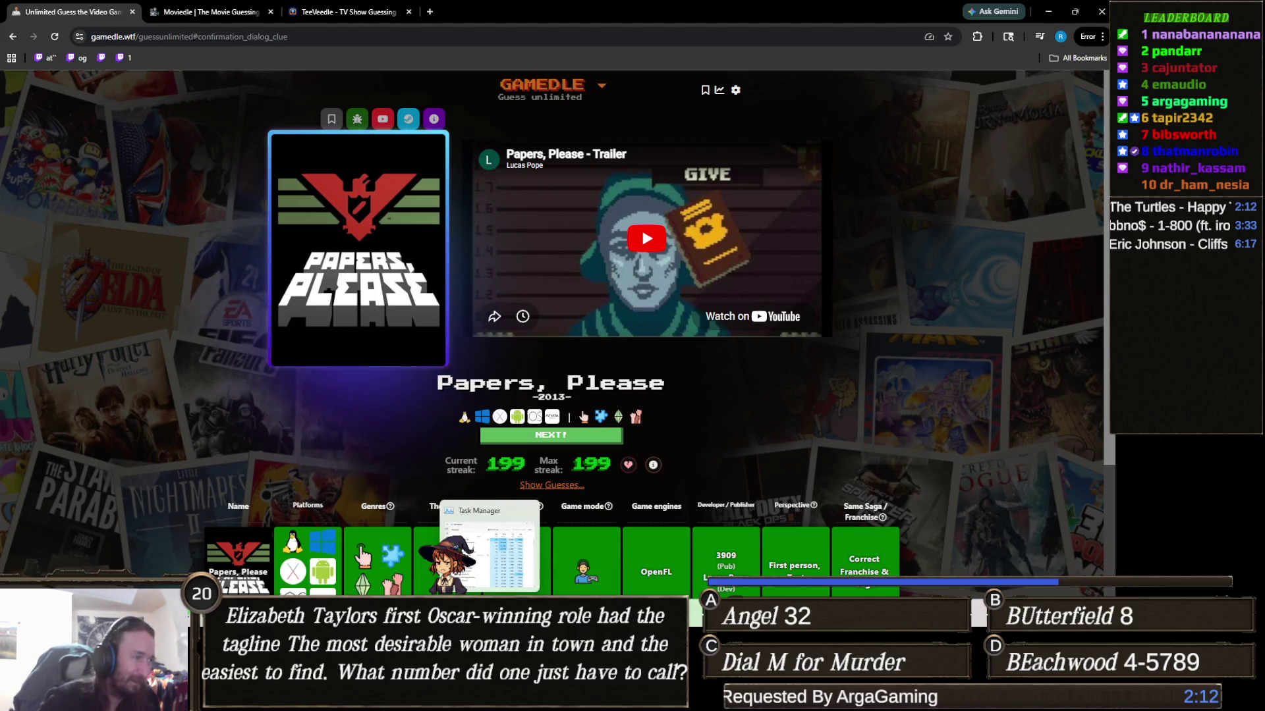
mouse_move(443, 698)
left_click(450, 531)
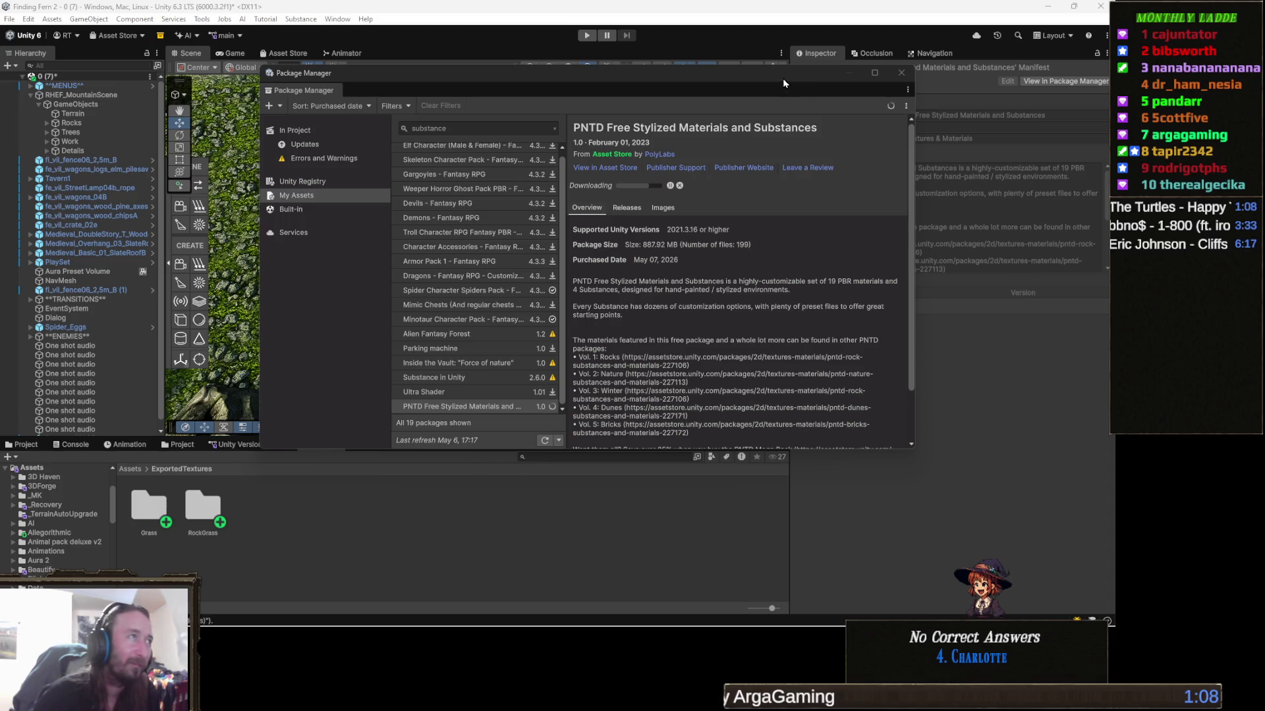
Shift the Package Manager window left and scroll through the PNTD Free Stylized Materials description
mouse_move(602, 73)
left_mouse_down()
mouse_move(479, 90)
mouse_move(478, 74)
left_mouse_up()
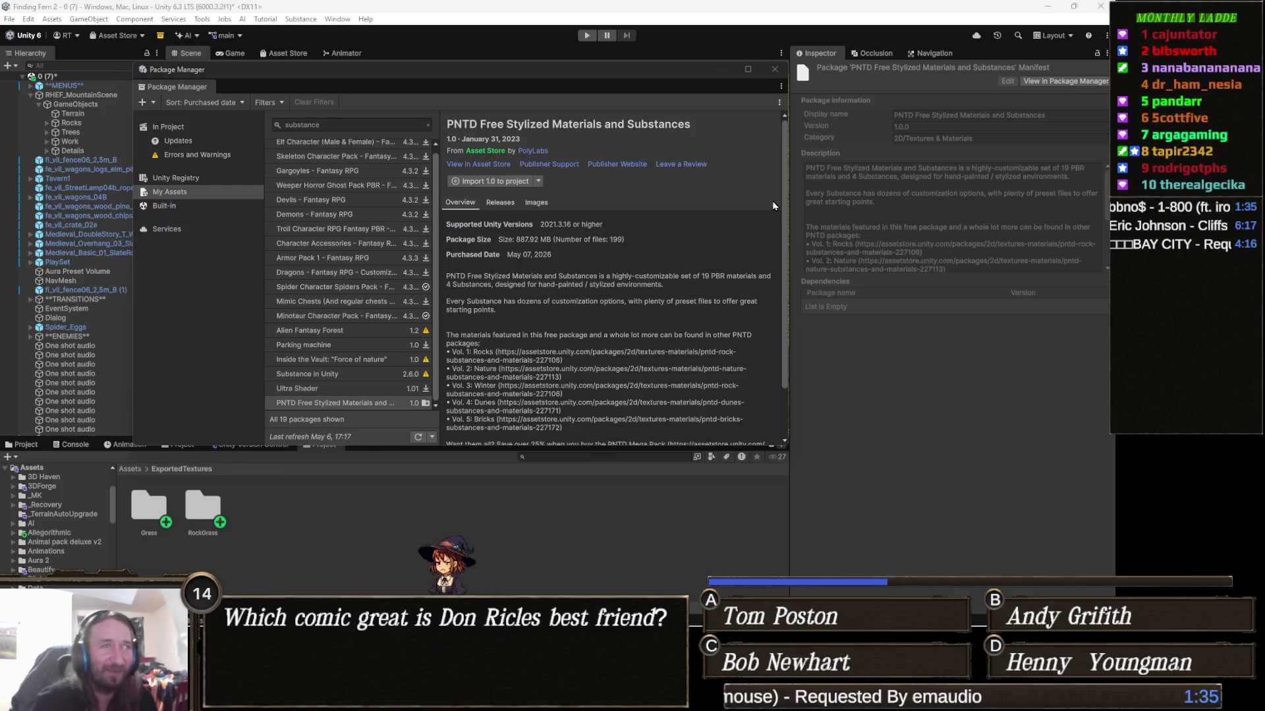
scroll(665, 241, "down", 2)
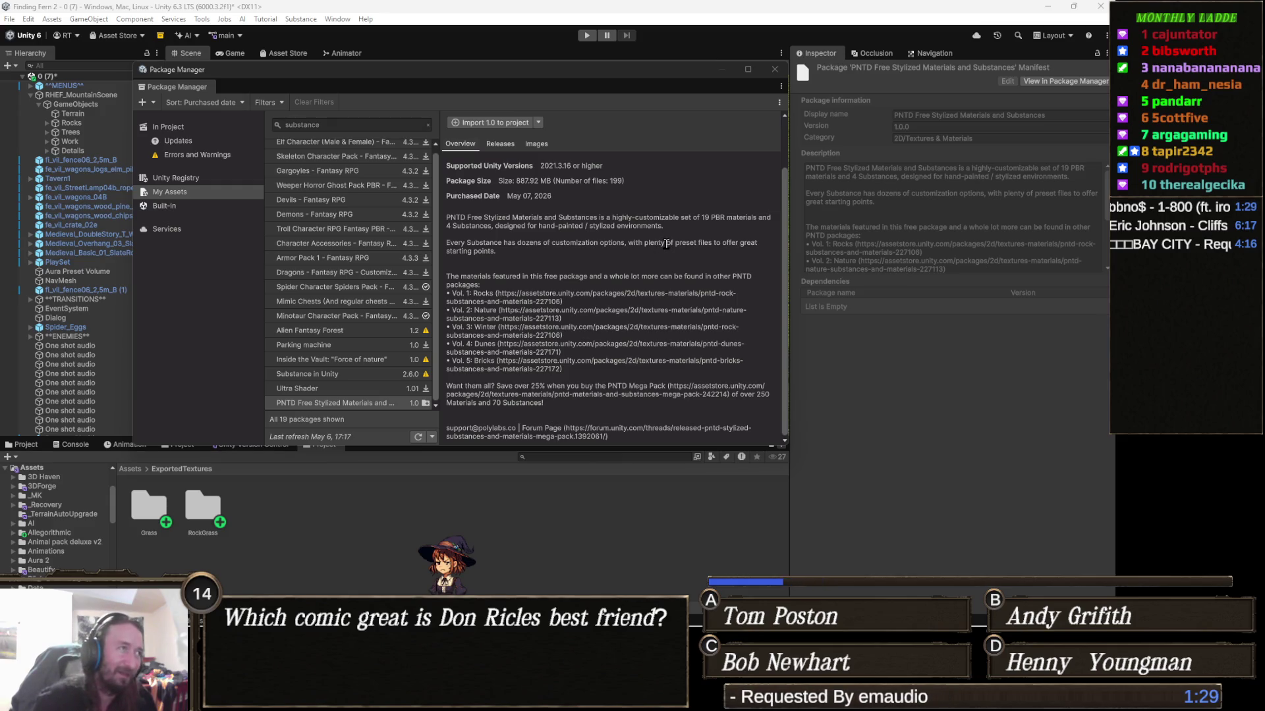
scroll(625, 205, "up", 2)
Import PNTD package 1.0 with all files checked, then switch to the SubstancePacker script
left_click(506, 181)
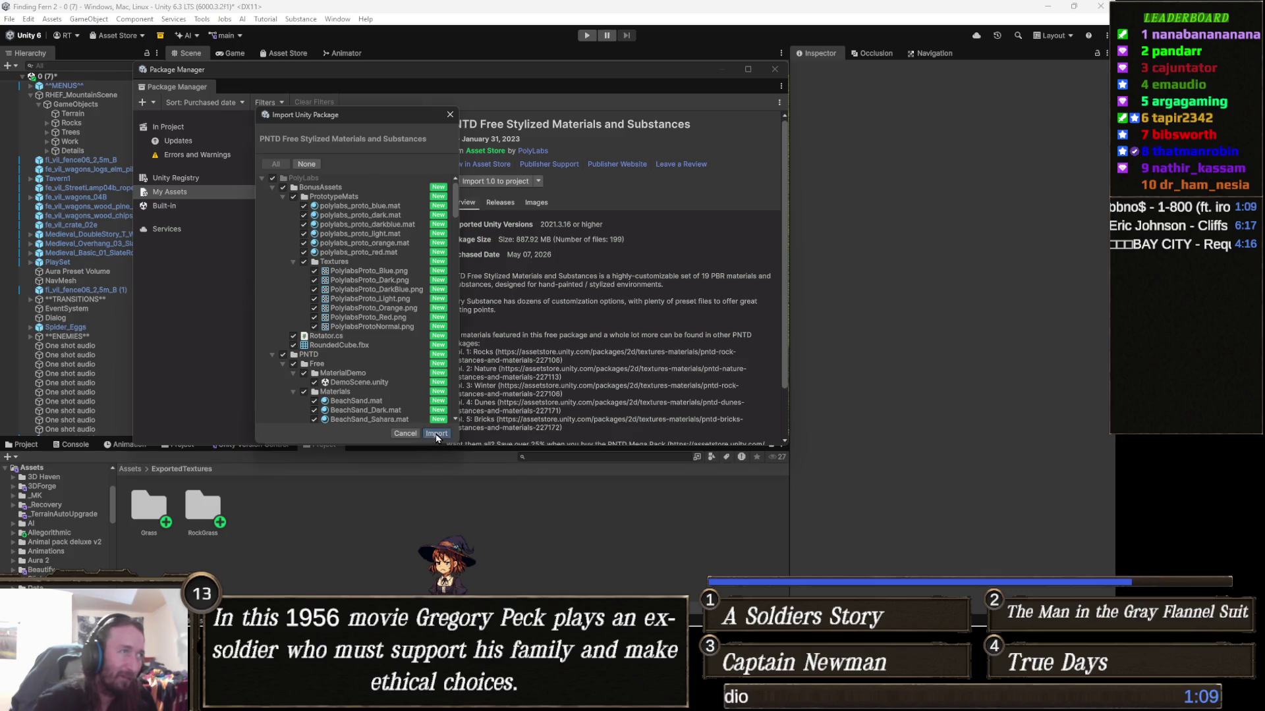
left_click(437, 434)
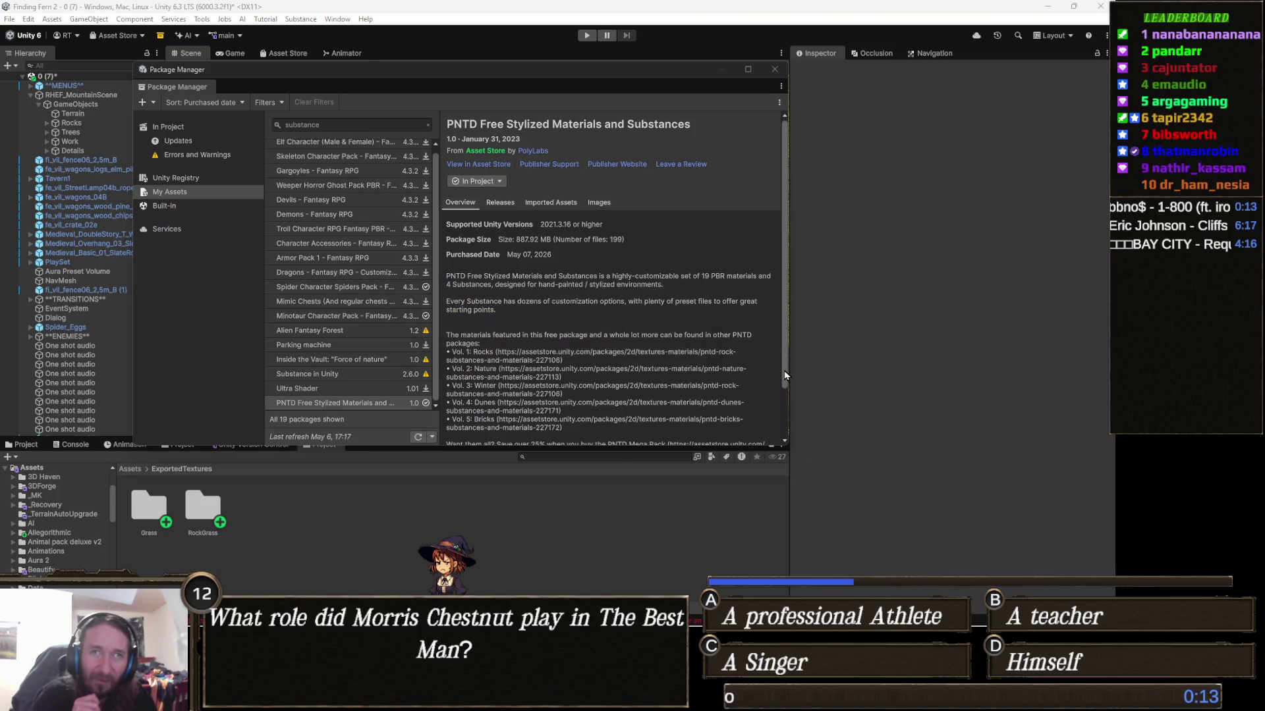
key("alt+Tab")
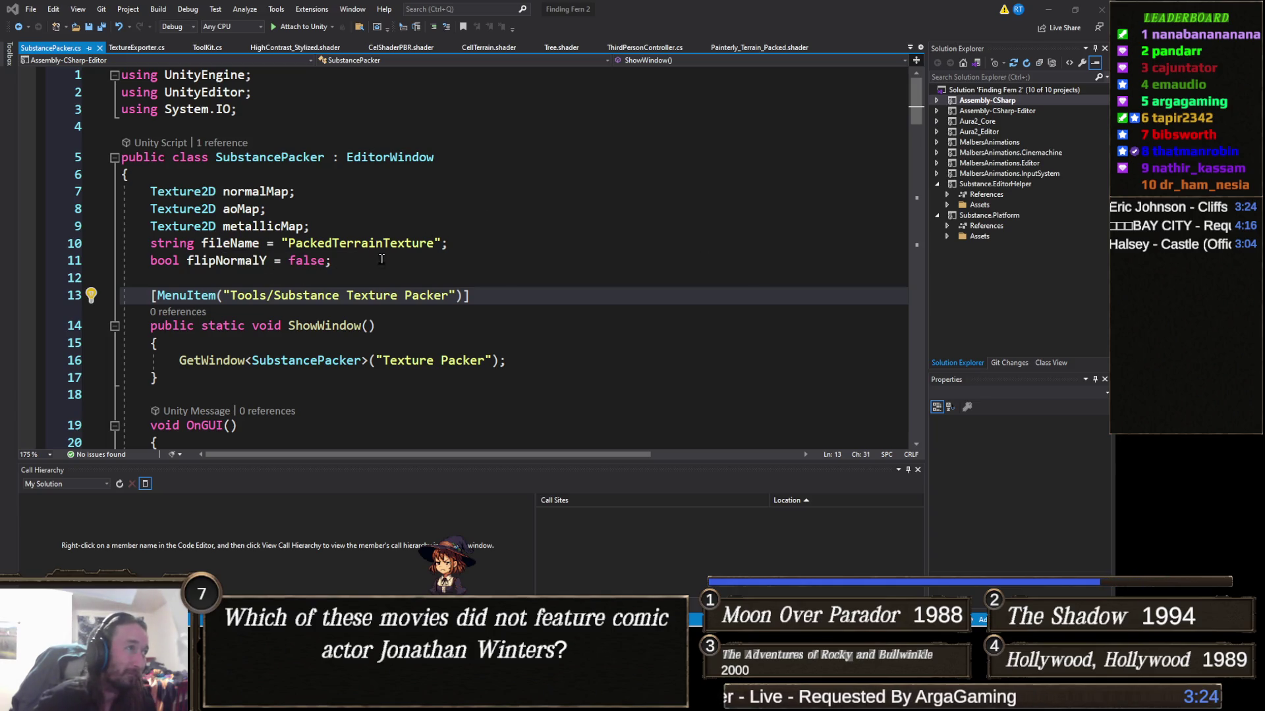
Check the flipNormalY setting on line 11, then minimize Visual Studio to return to Unity
left_click(356, 261)
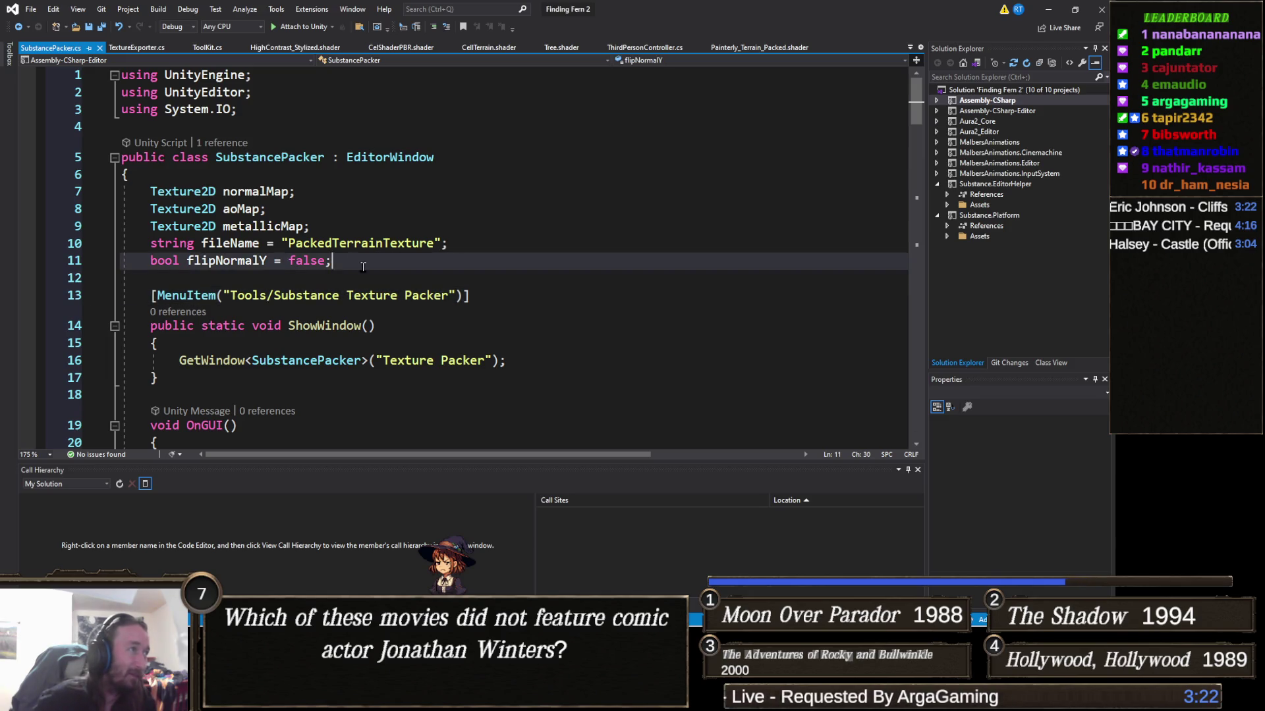
left_click(1047, 9)
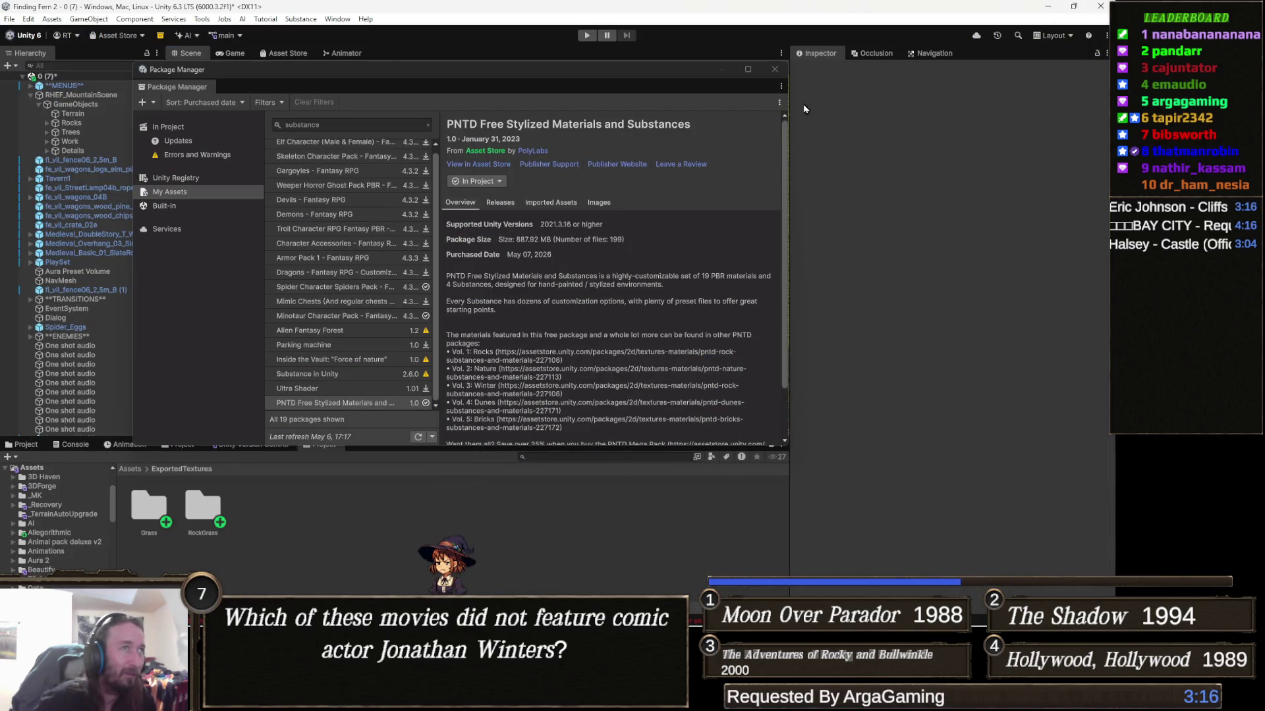
Close the Package Manager and return the Project panel to the top-level Assets folder
left_click_drag(736, 69, 737, 72)
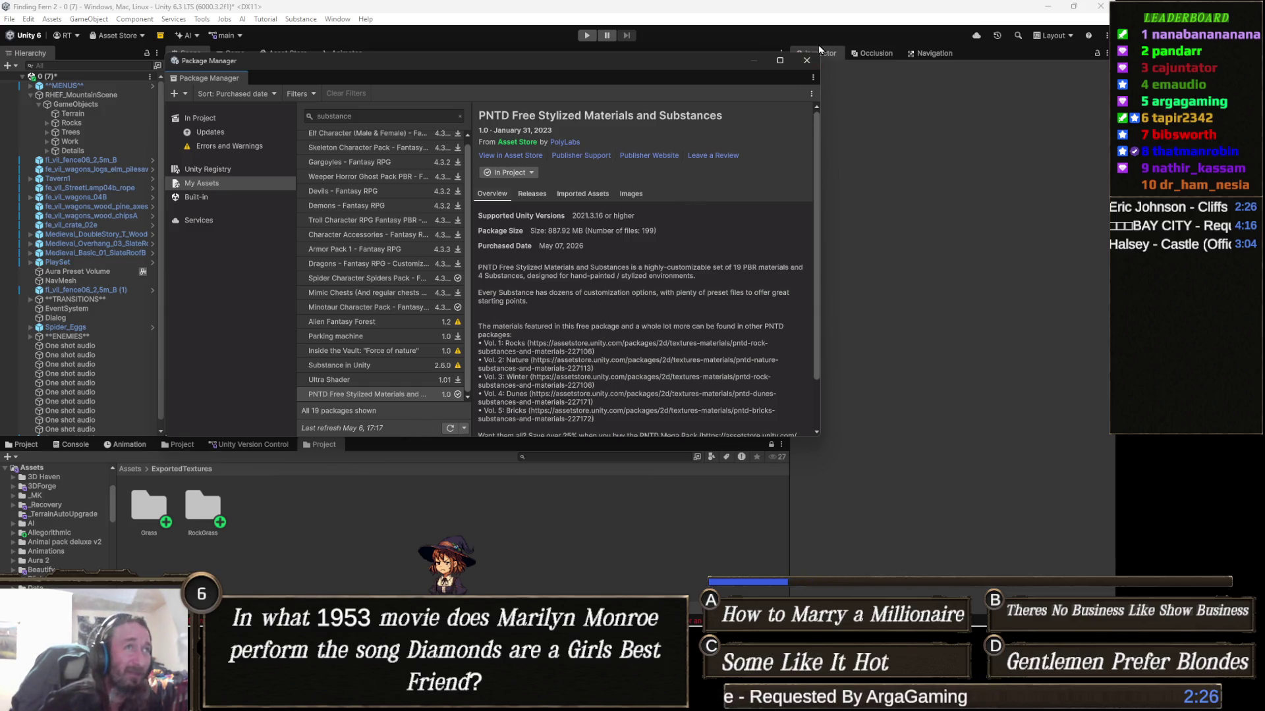
left_click(805, 62)
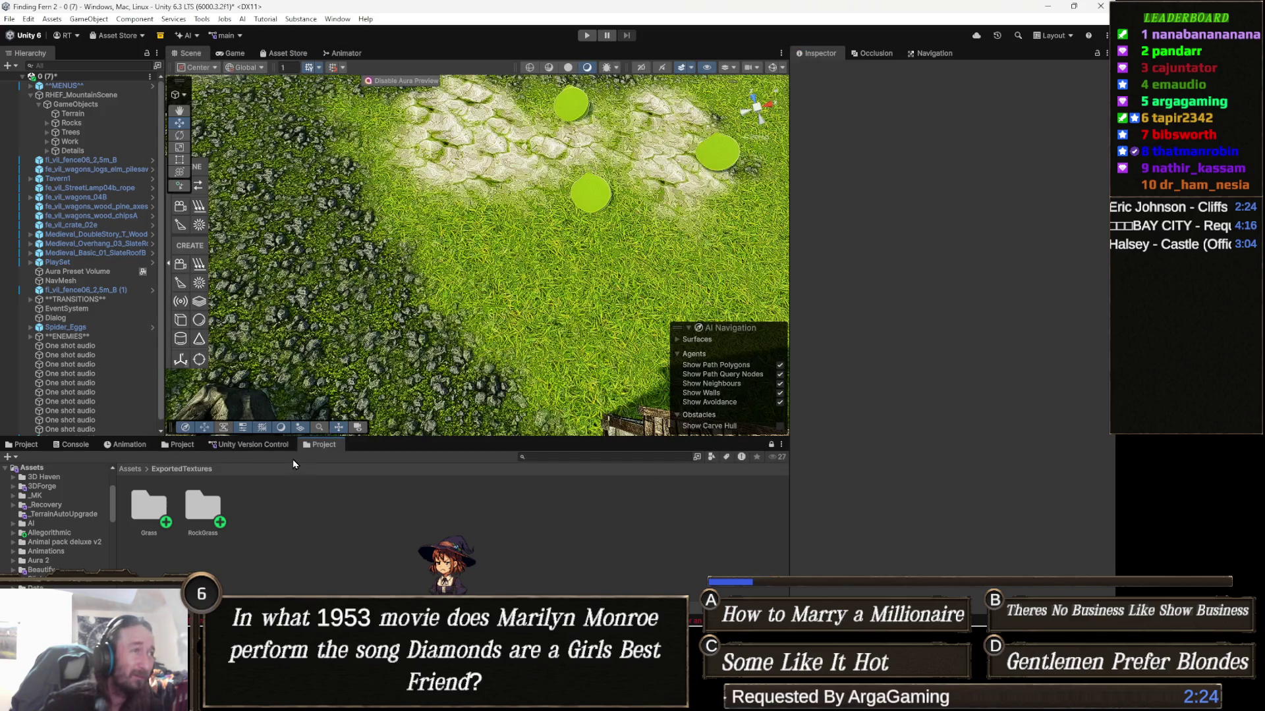
left_click(132, 470)
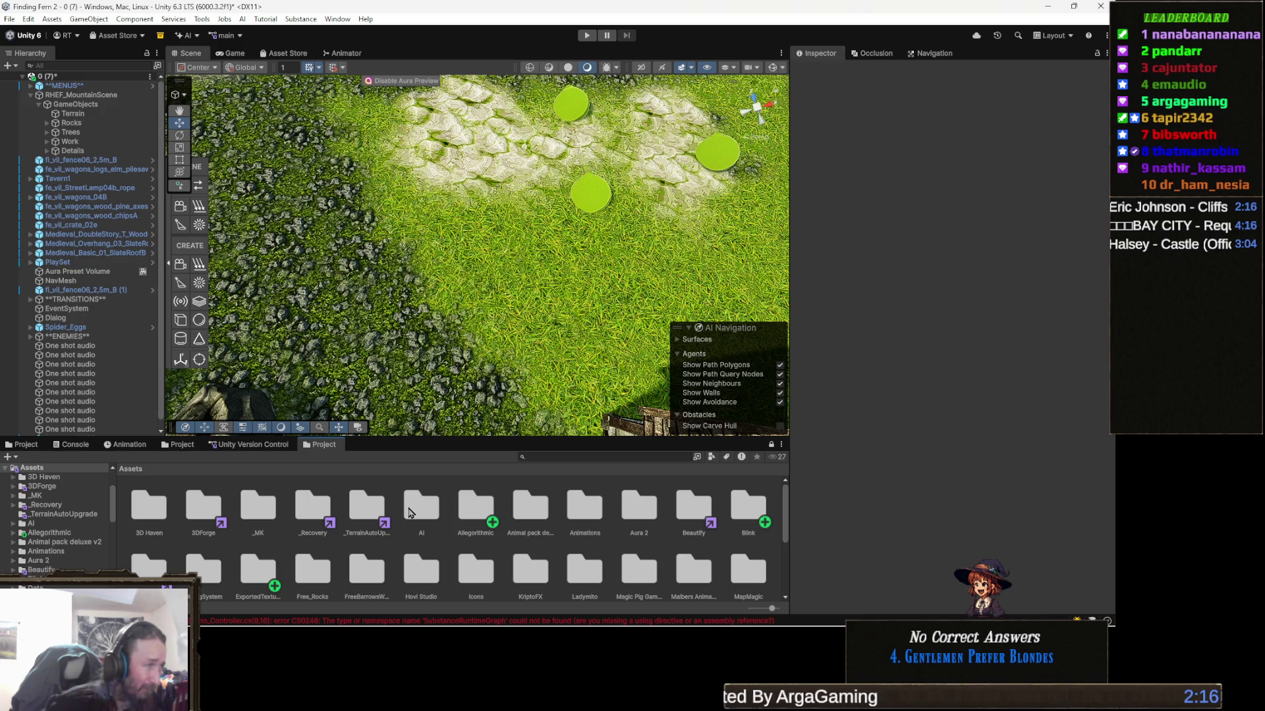
scroll(408, 513, "down", 2)
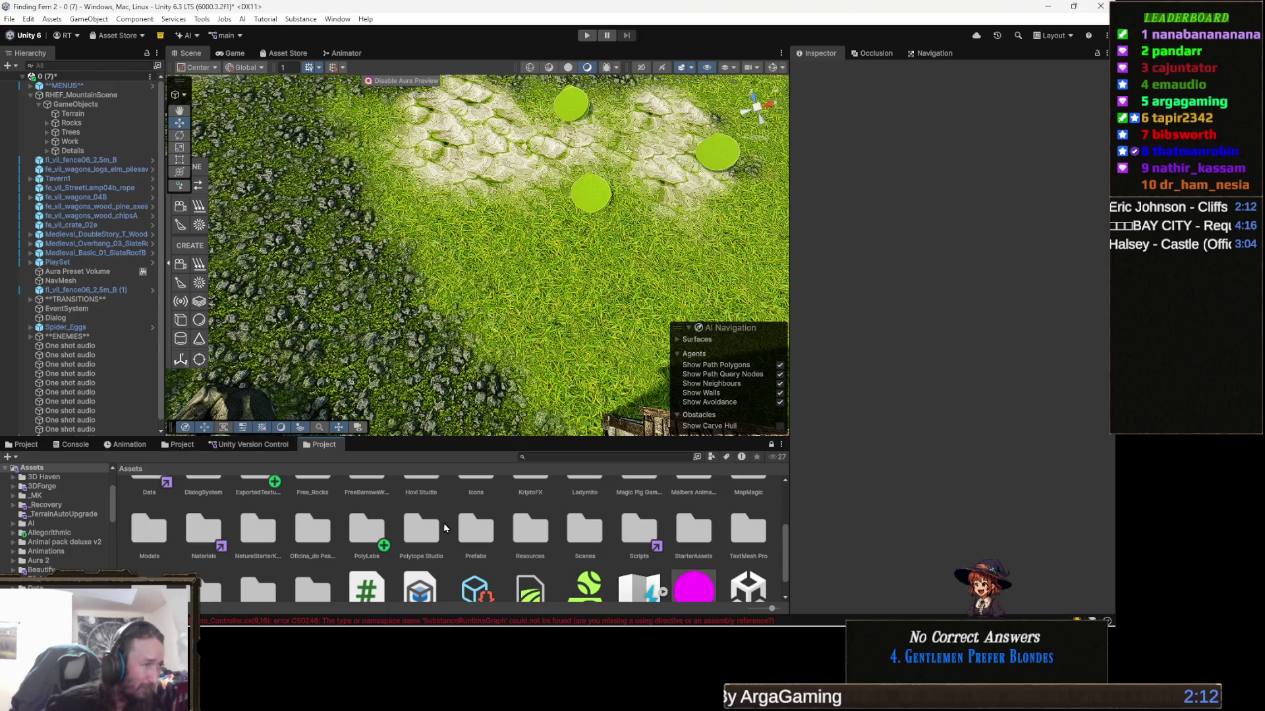
Open the PolyLabs folder, then PNTD and its Free subfolder
left_click(371, 534)
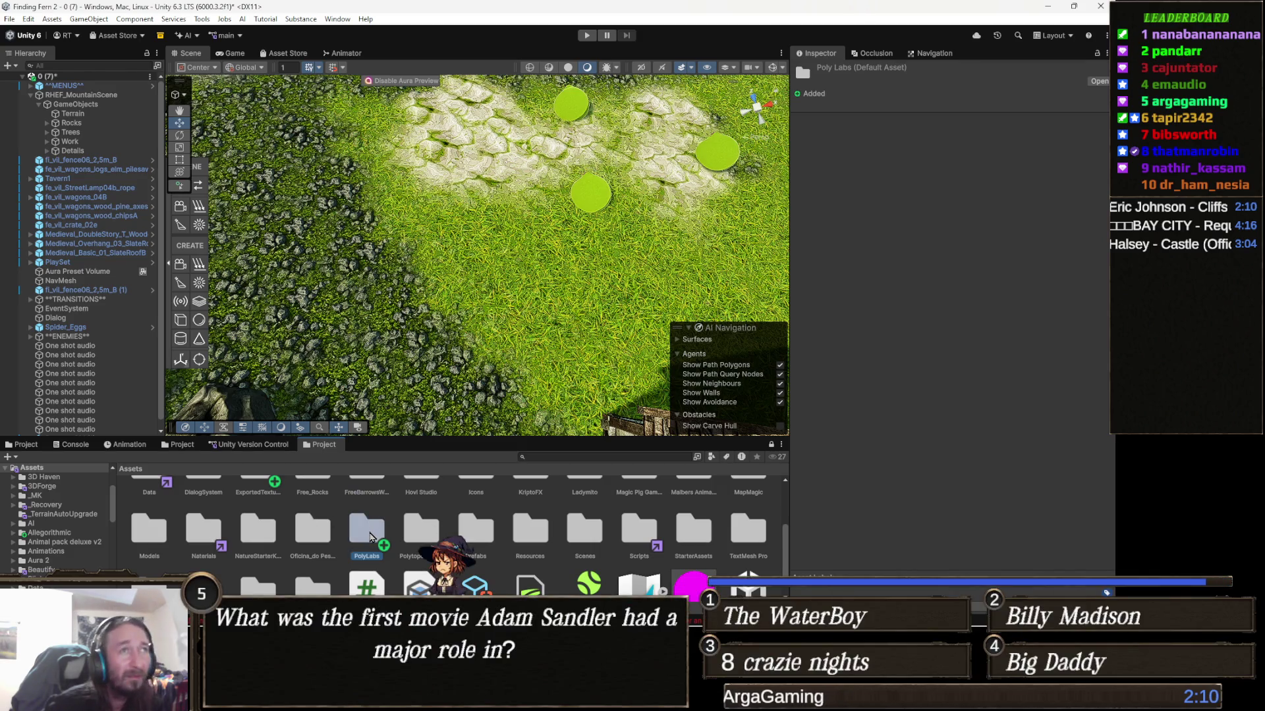
double_click(369, 530)
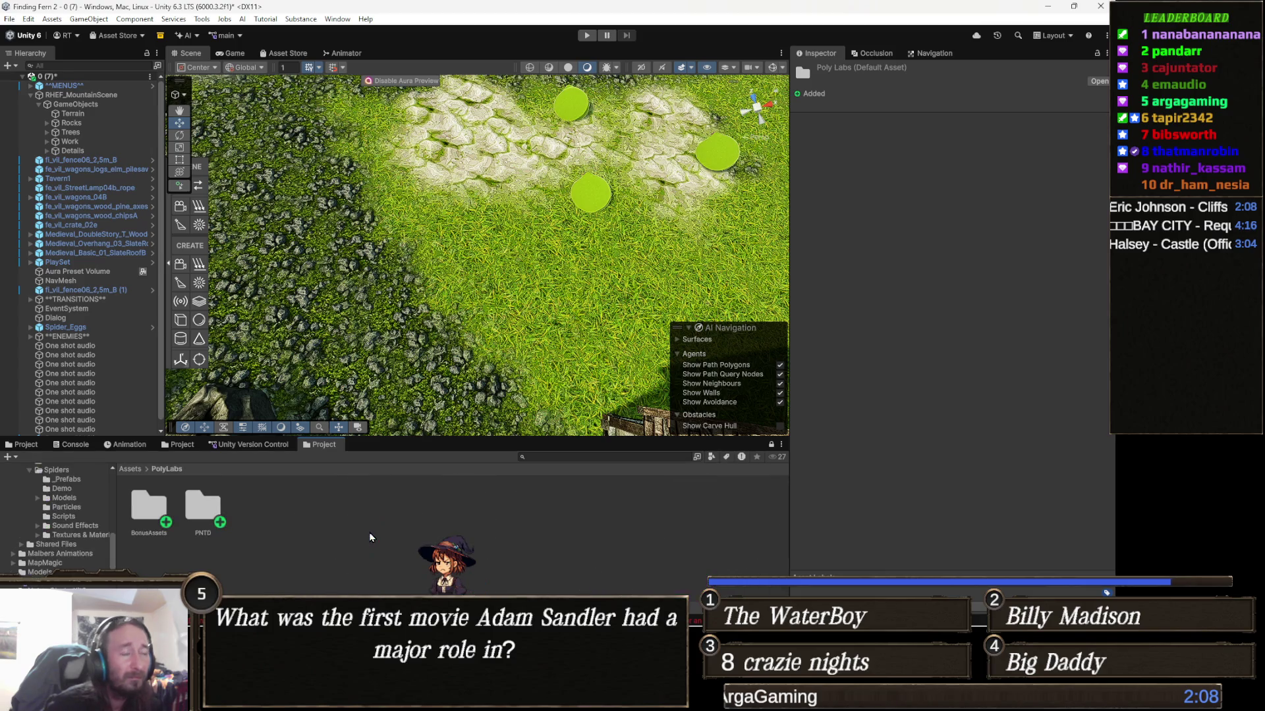
left_click(161, 515)
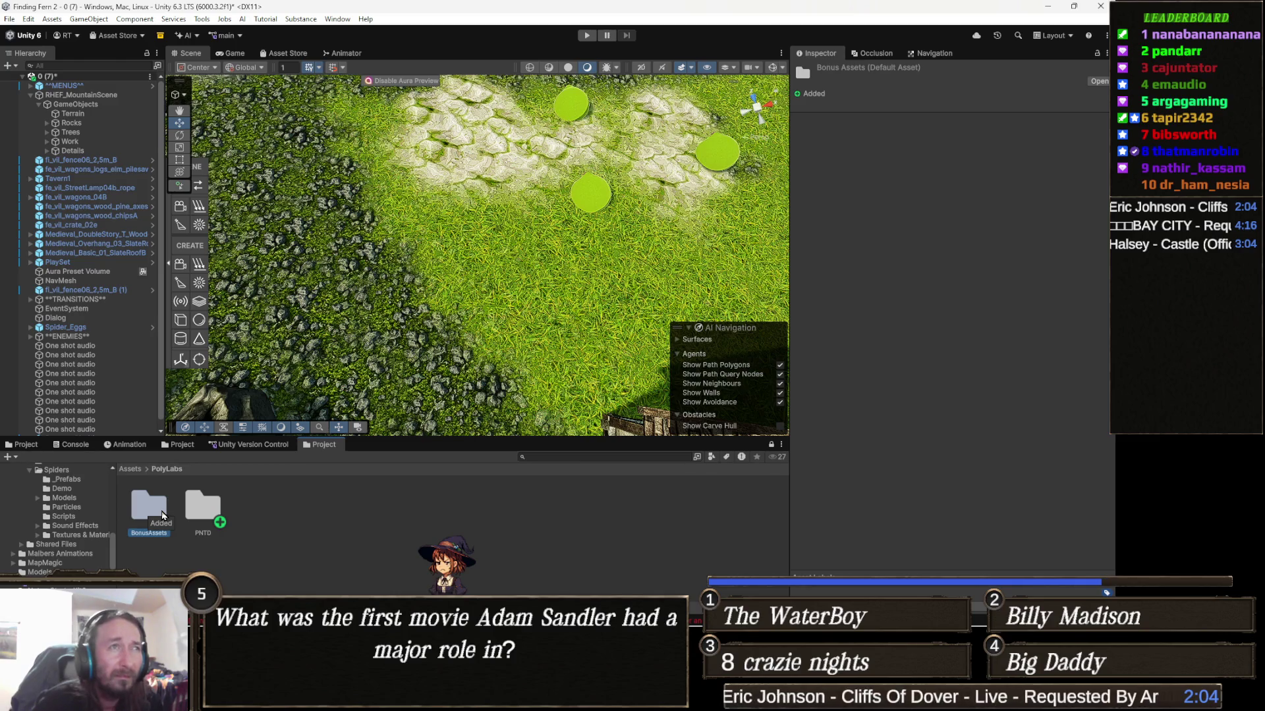
key("Right")
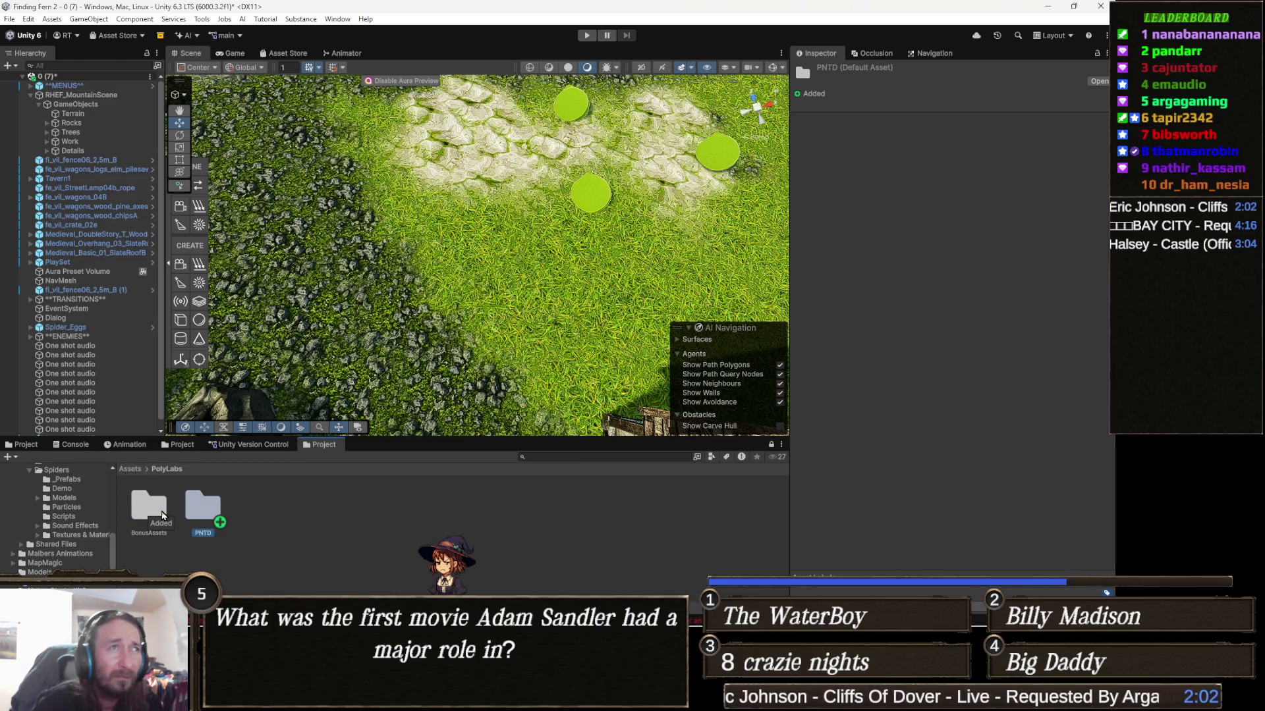
key("Return")
double_click(165, 519)
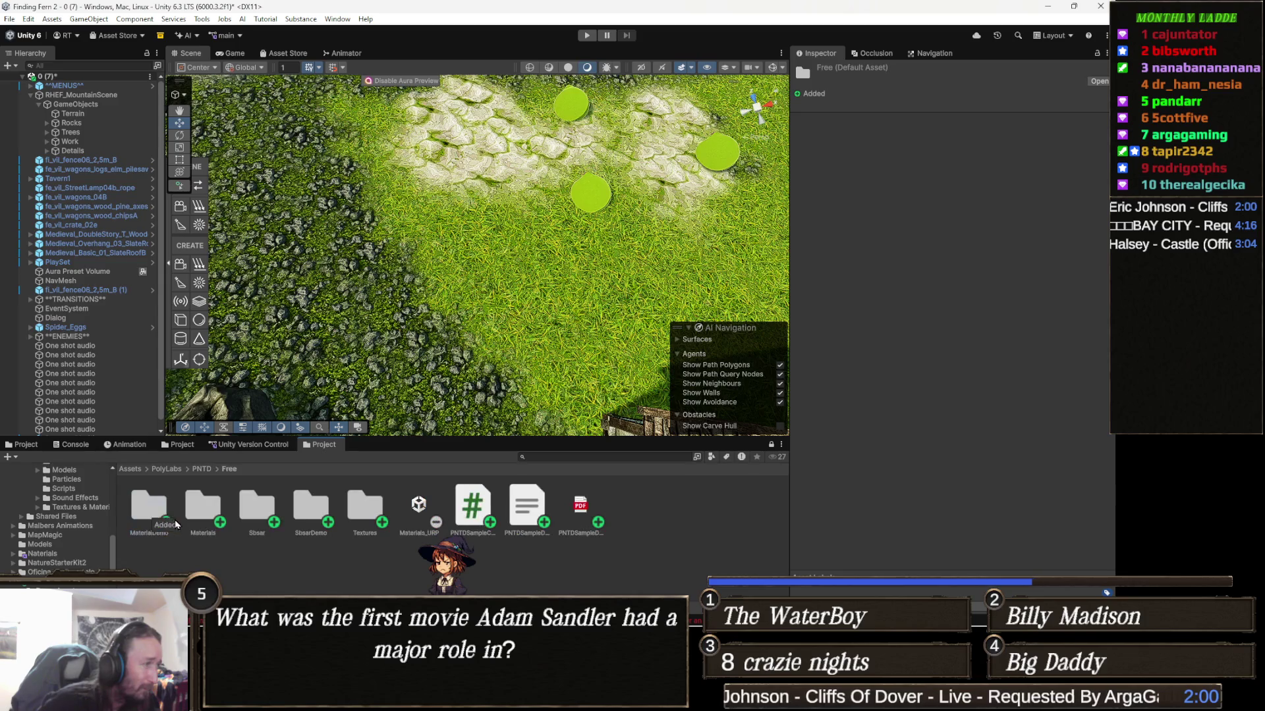
Open the Free assets' Textures folder and select the BeachSand texture folder
left_click(160, 513)
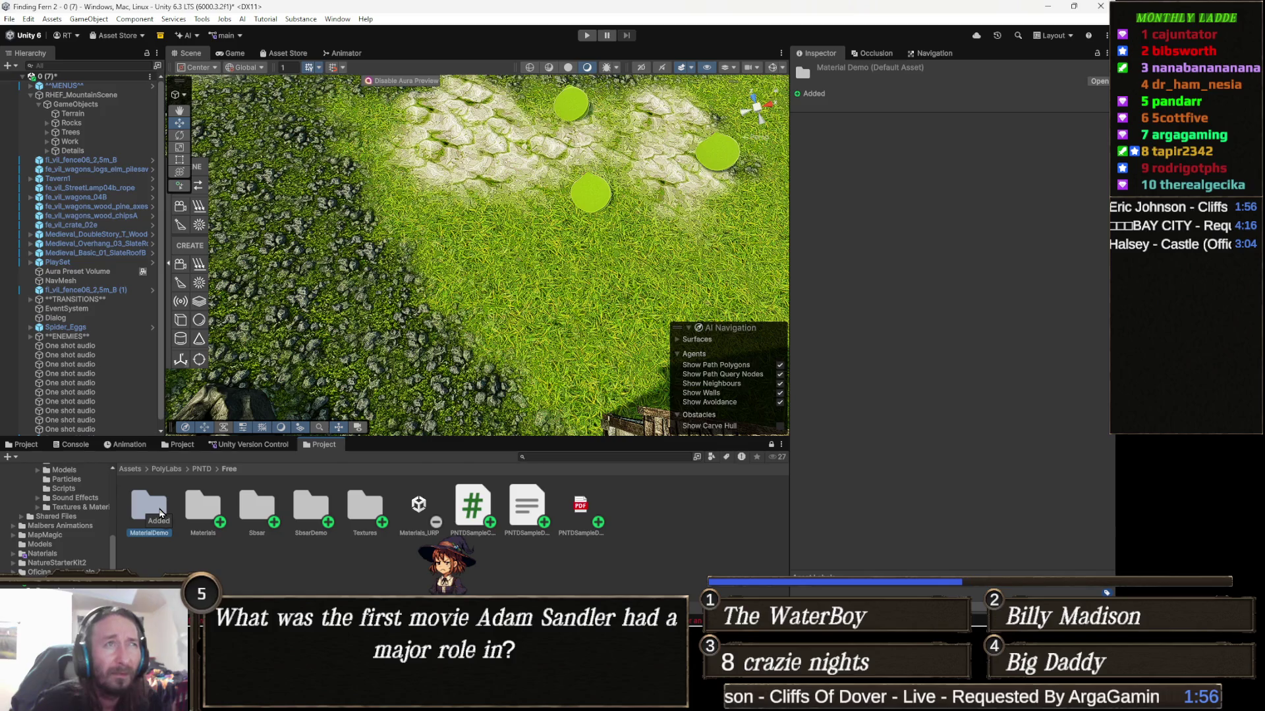
key("Right")
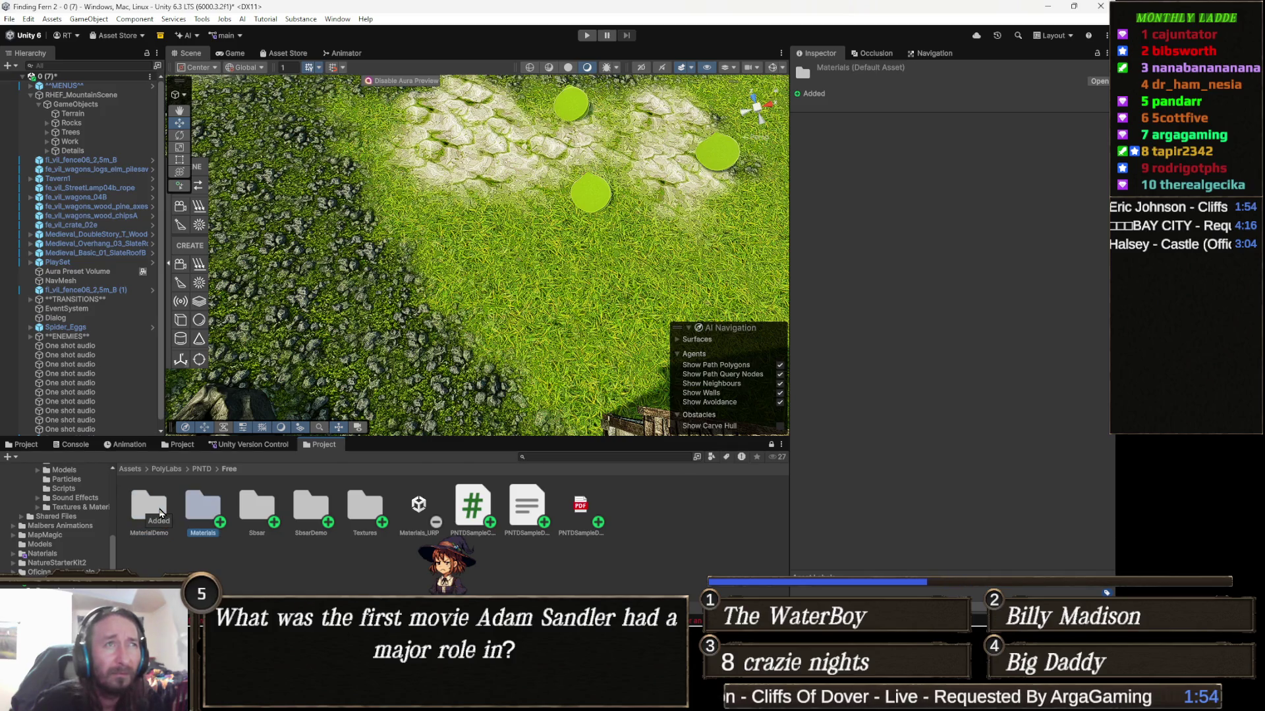
key("Right")
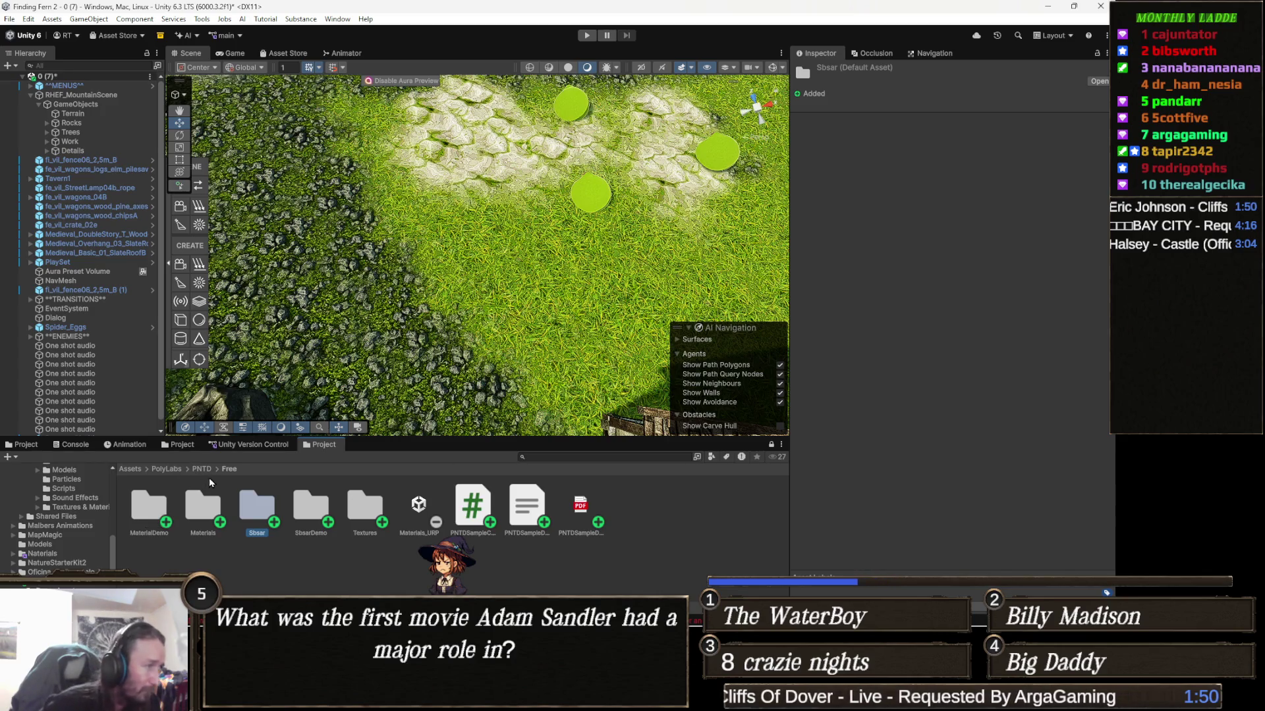
key("Right")
key("Right")
key("Right")
key("Left")
key("Return")
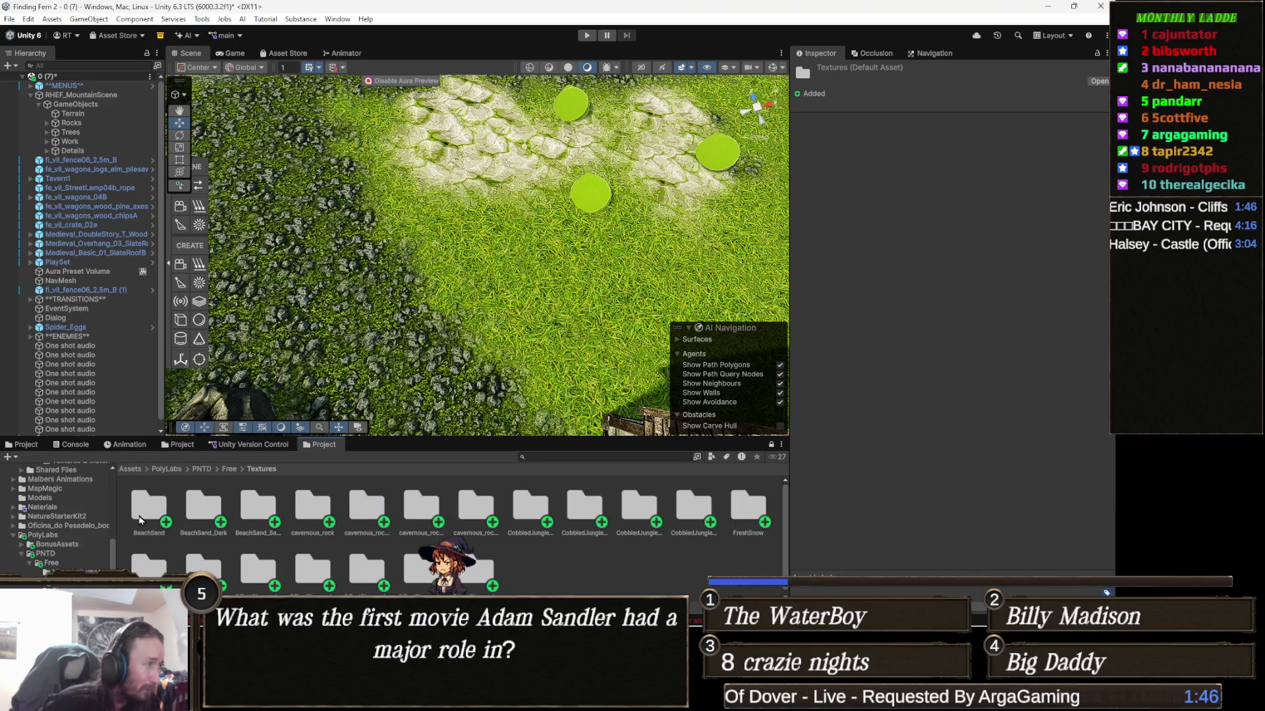
left_click(140, 520)
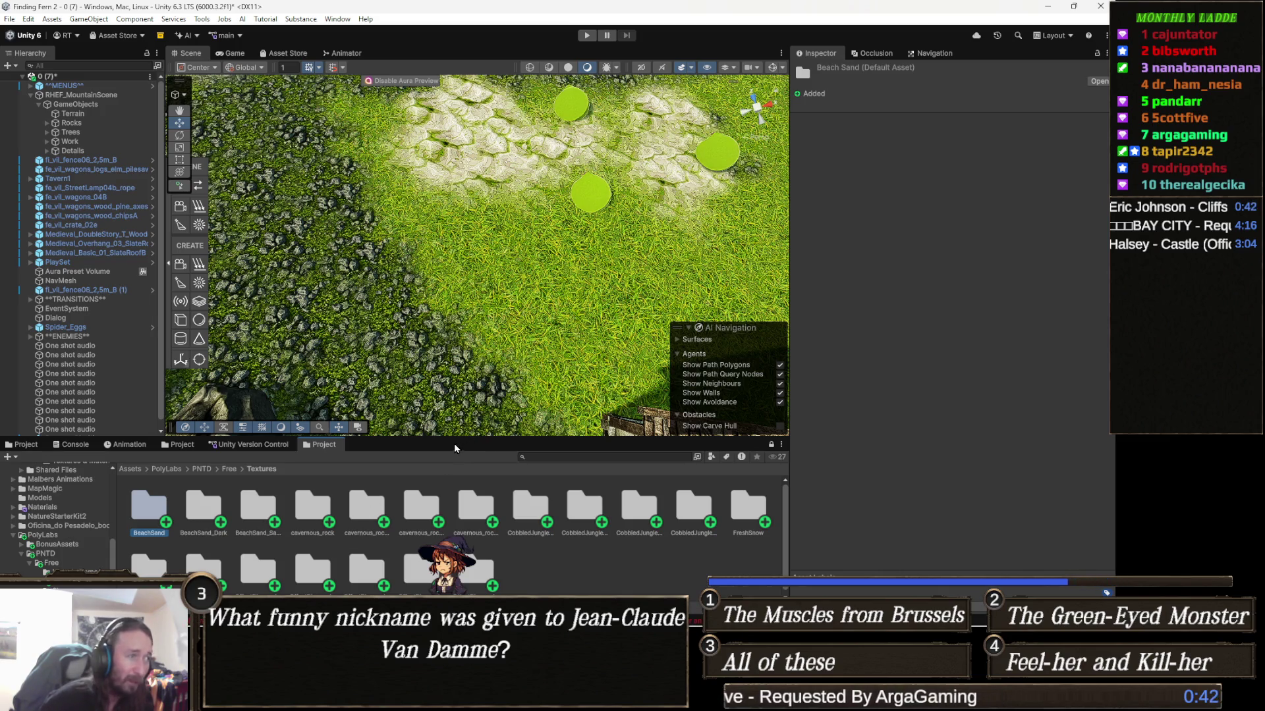
Open the BeachSand texture folder to see its texture maps
double_click(164, 509)
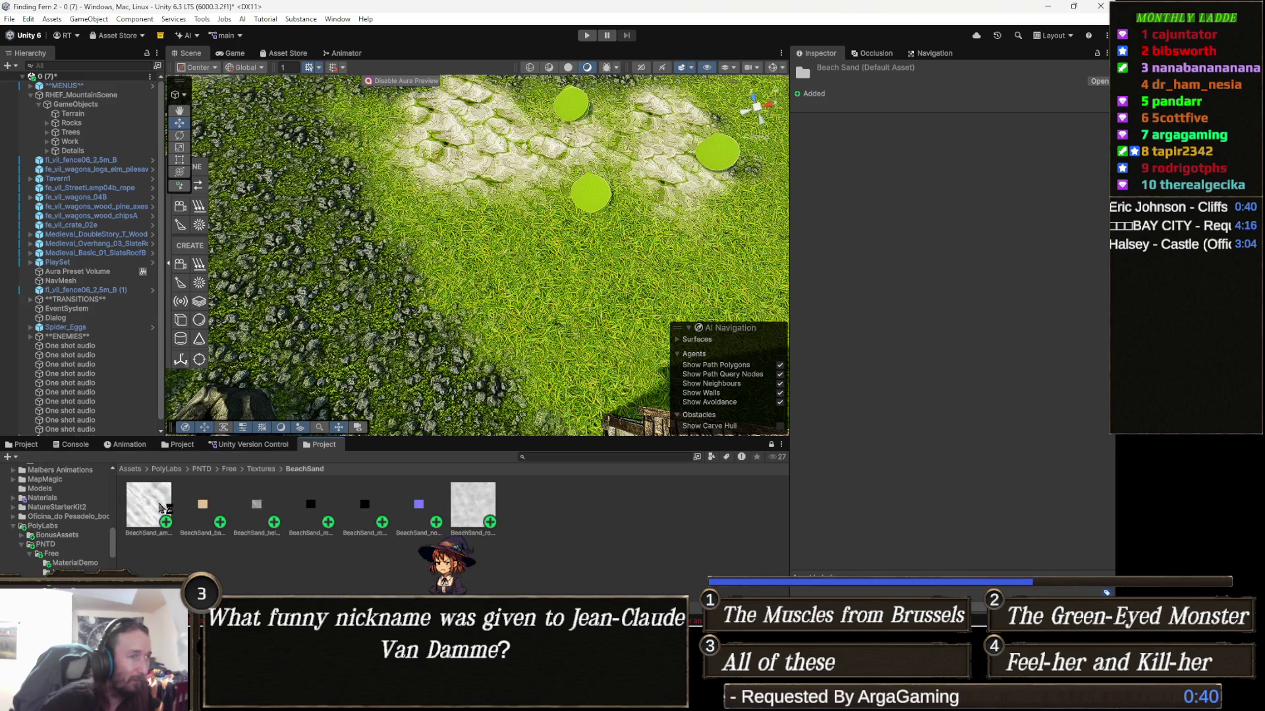
Preview the BeachSand height map and base colour textures, then go back up to Textures
left_click(257, 507)
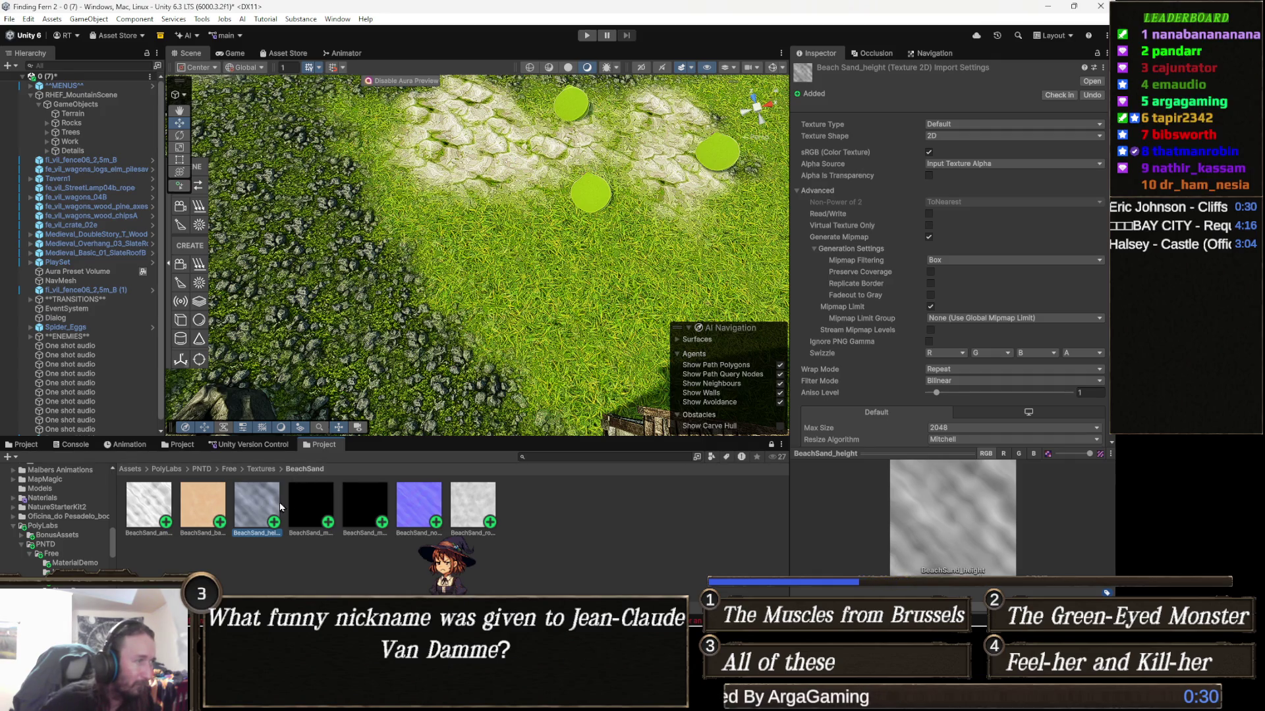
left_click(195, 512)
left_click(148, 506)
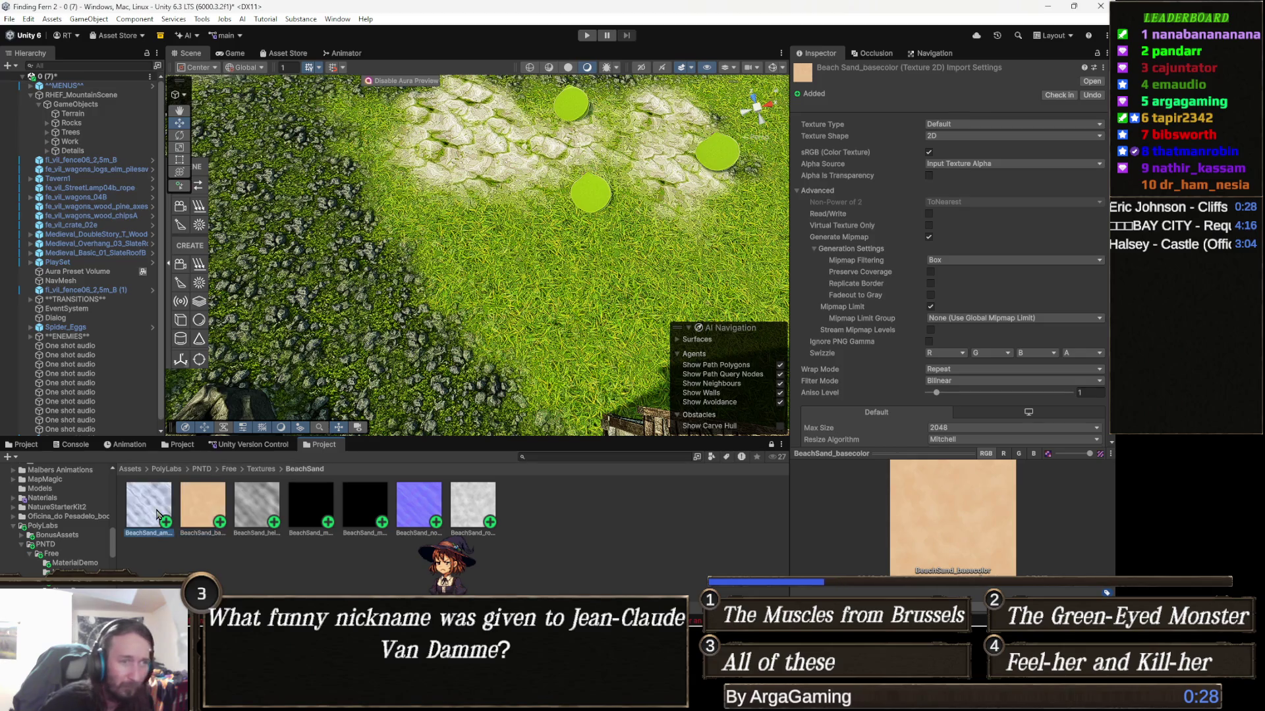
left_click(244, 517)
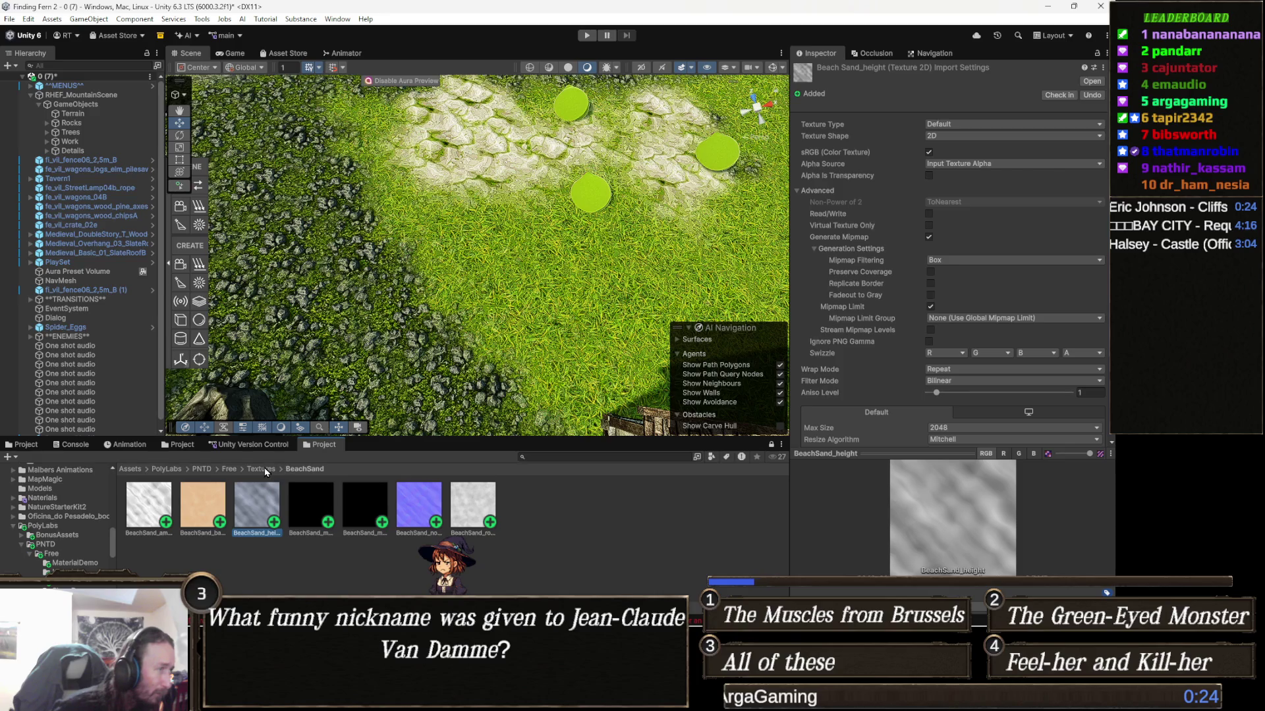
left_click(264, 470)
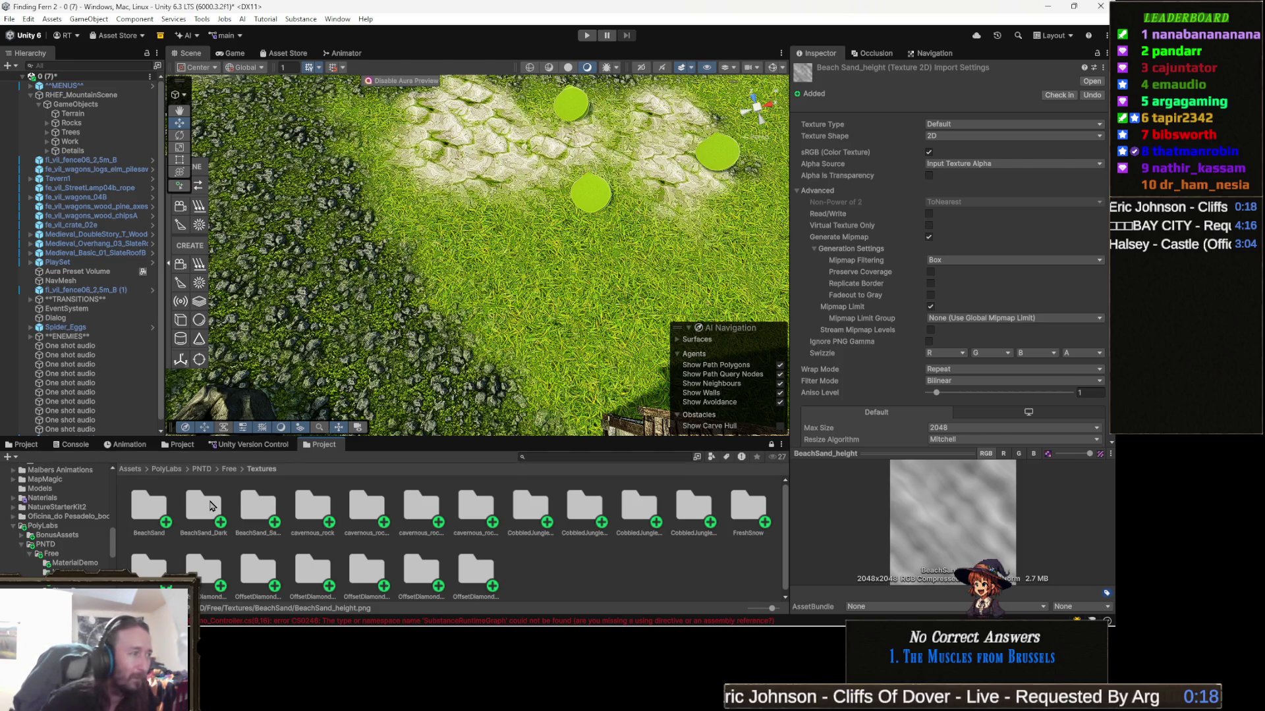
Check BeachSand_Dark's height map, then open BeachSand_Sahara and return to Textures
left_click(212, 506)
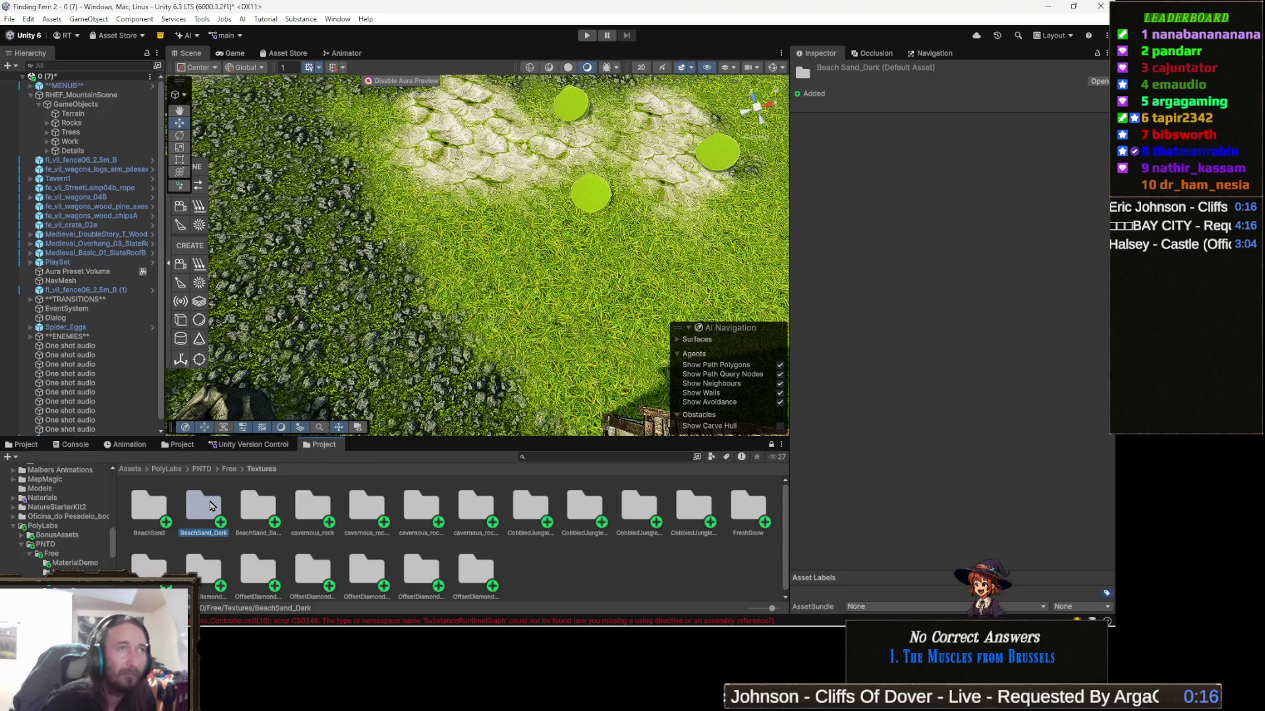
double_click(211, 505)
left_click(254, 512)
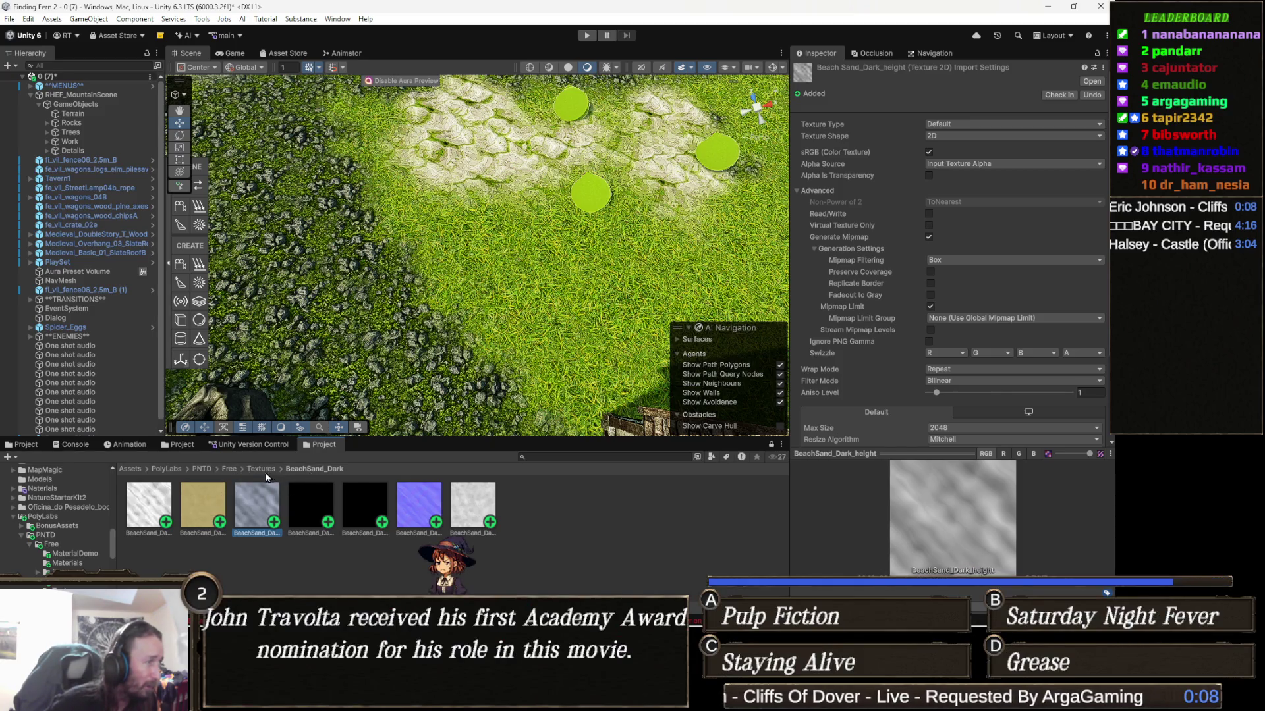
left_click(264, 470)
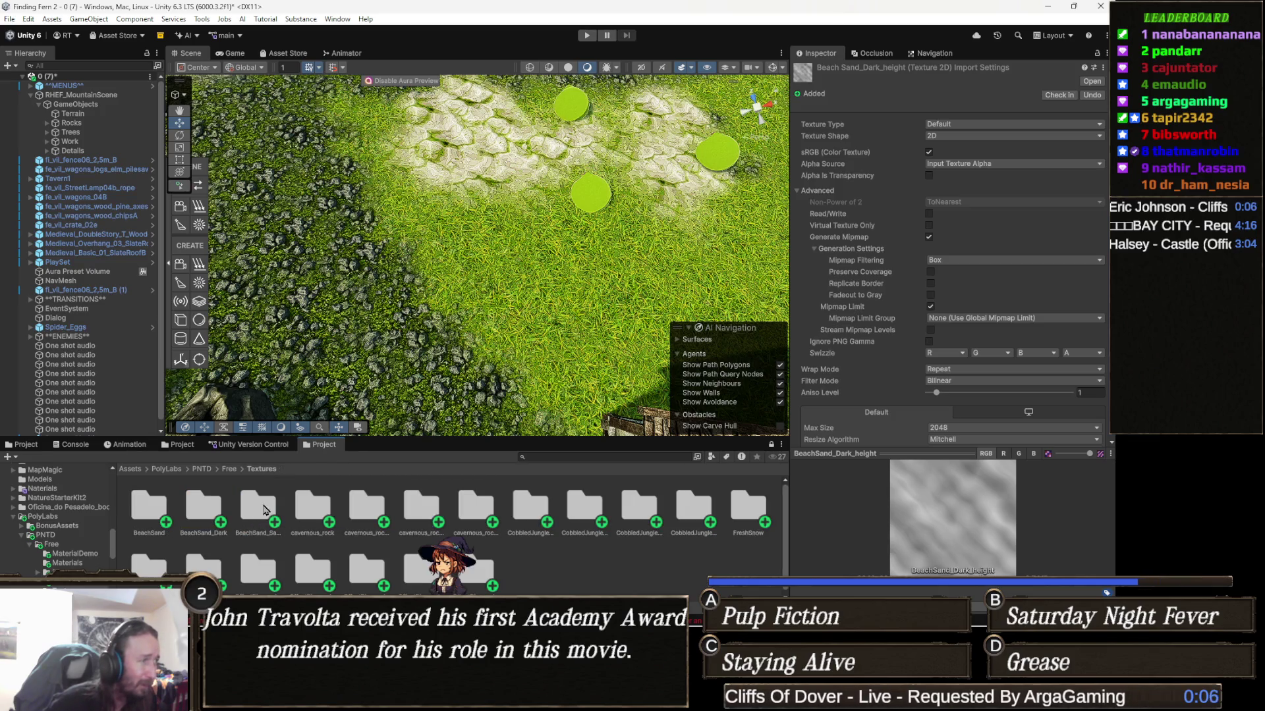
double_click(264, 509)
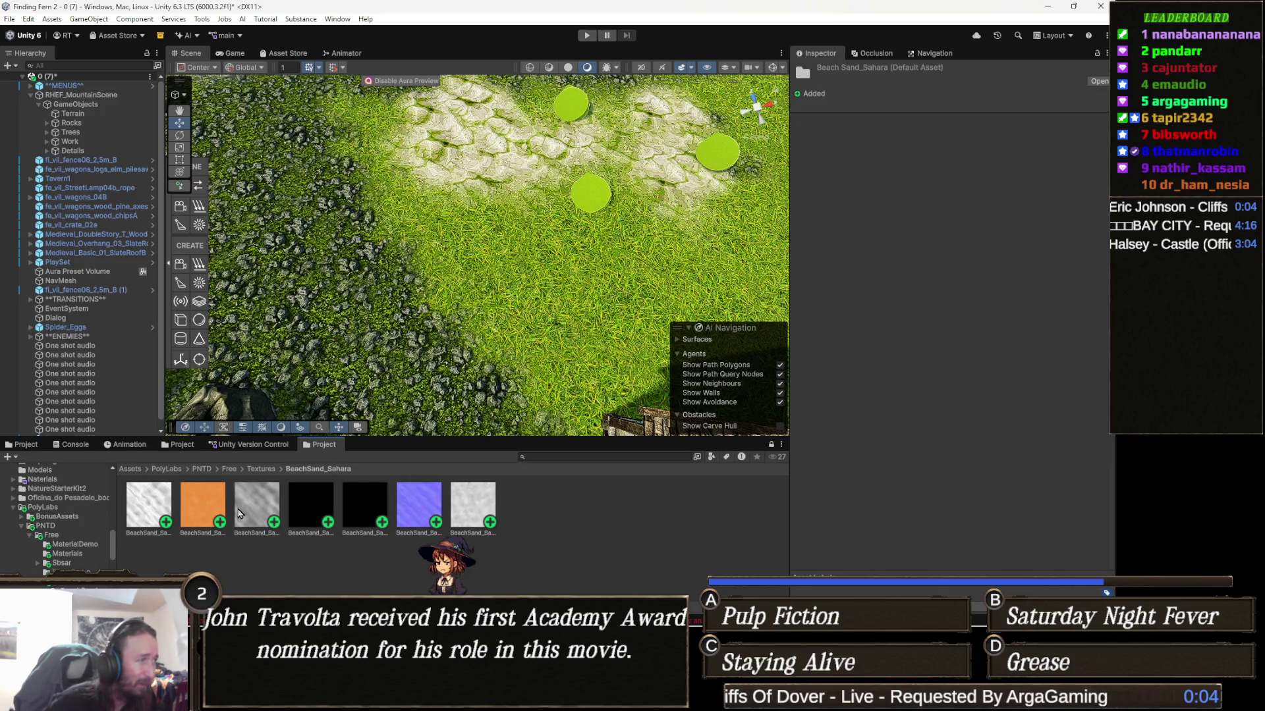
left_click(264, 470)
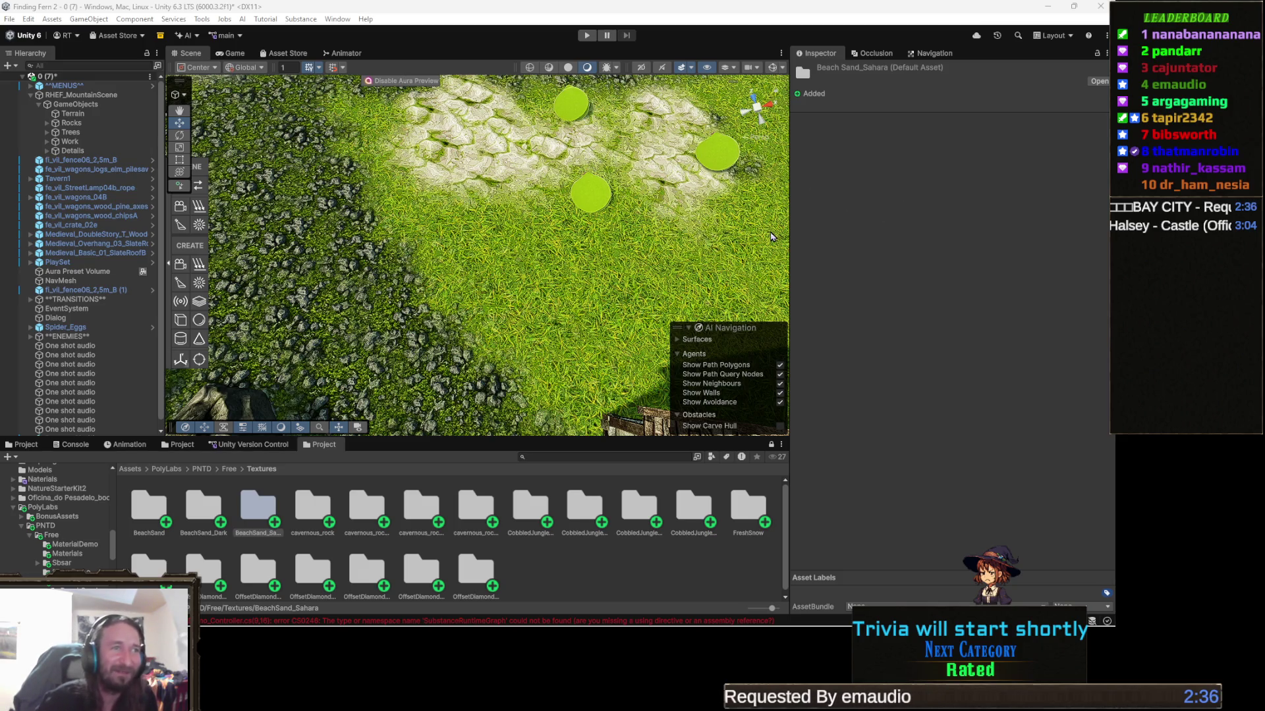
Drag the Inspector splitter right to widen the scene view and asset browser
left_click_drag(792, 225, 856, 226)
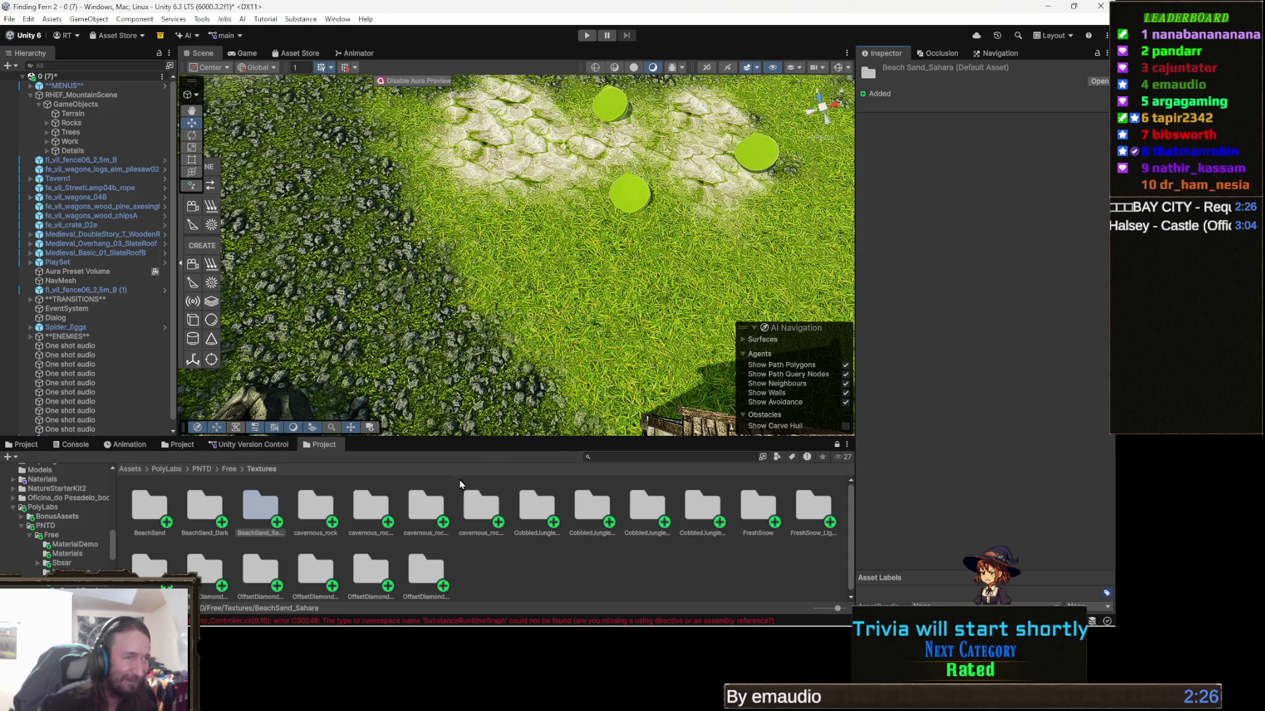
Select the cavernous_rock Limestone folder, open cavernous_rock_Sandstone, and browse its texture maps
left_click(387, 505)
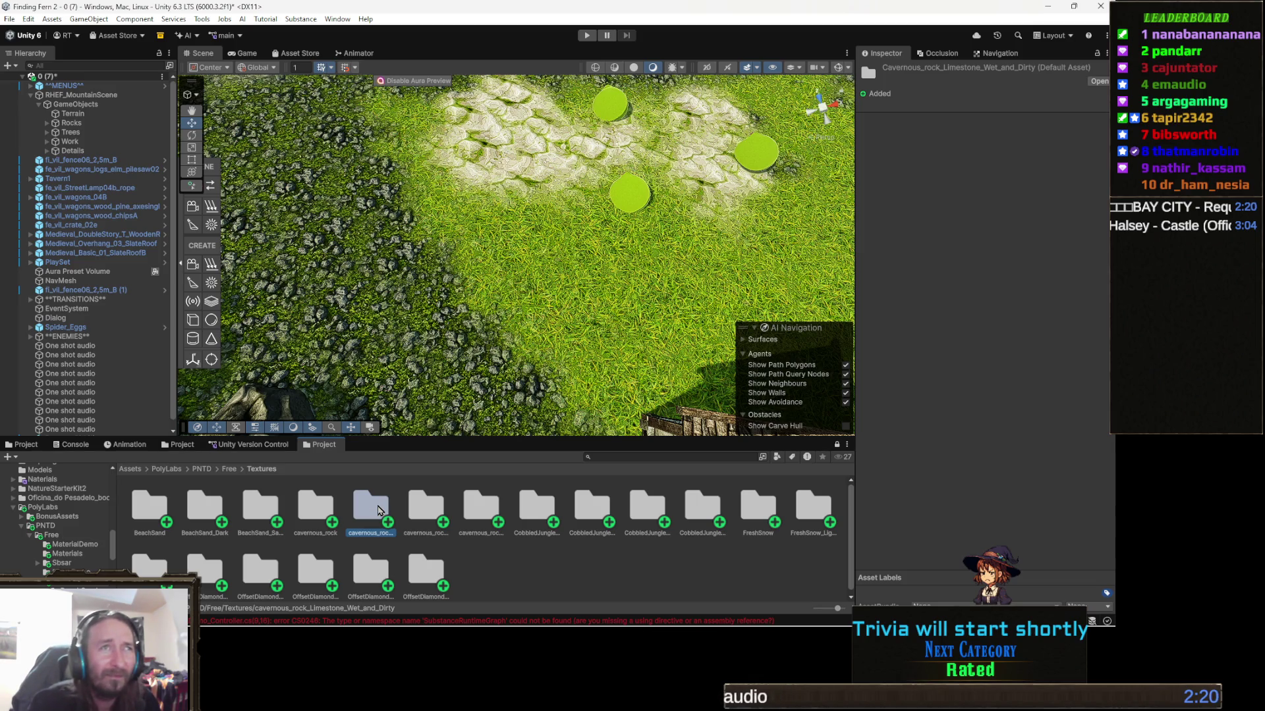
key("Right")
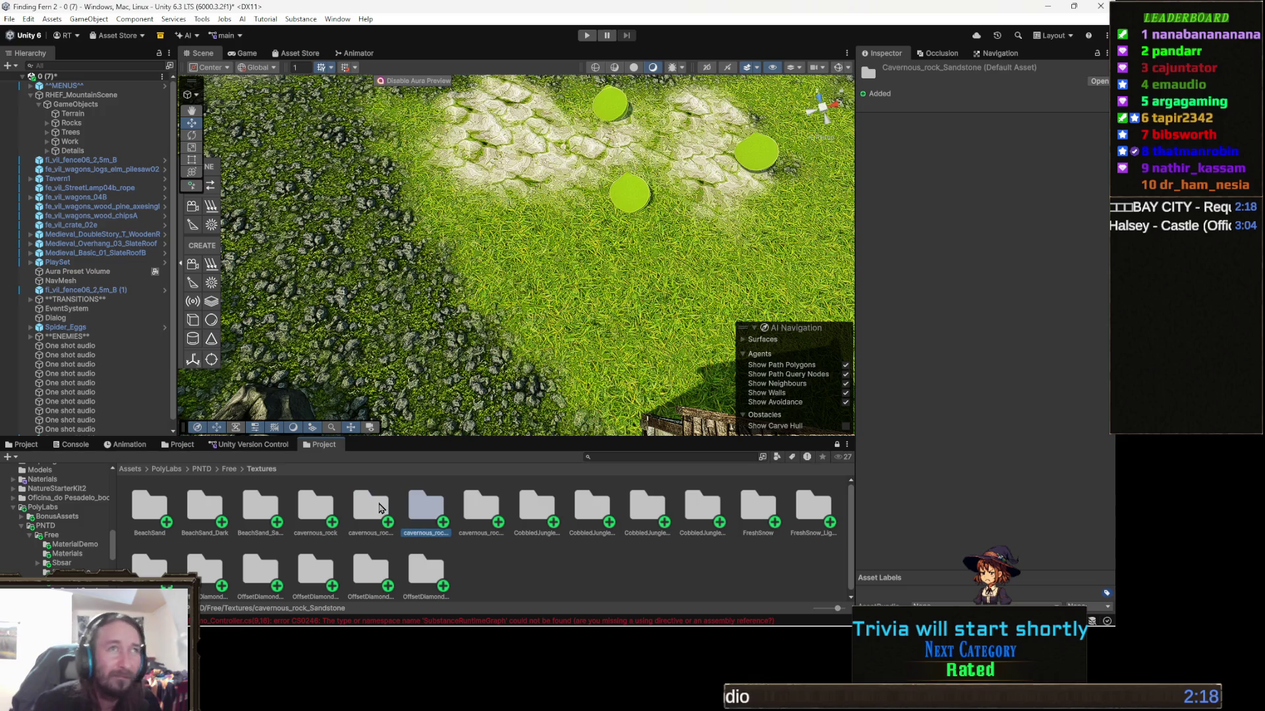
key("Return")
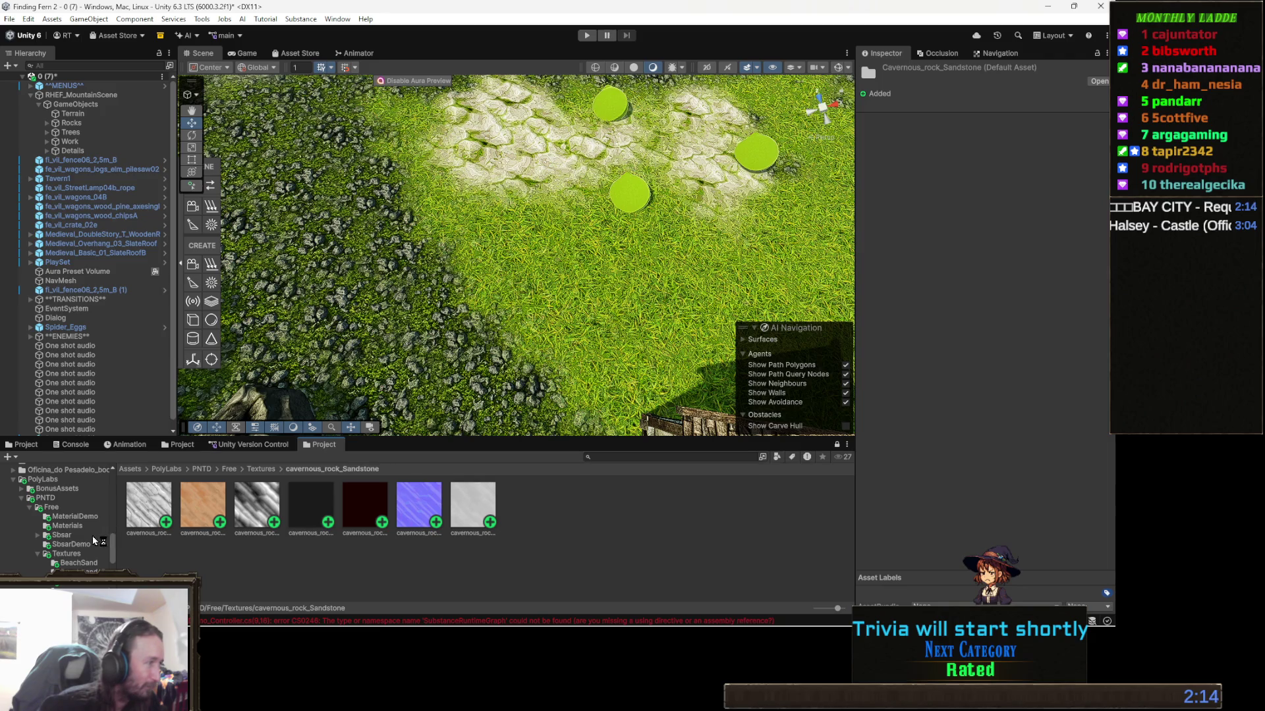
scroll(80, 538, "down", 5)
scroll(99, 550, "down", 6)
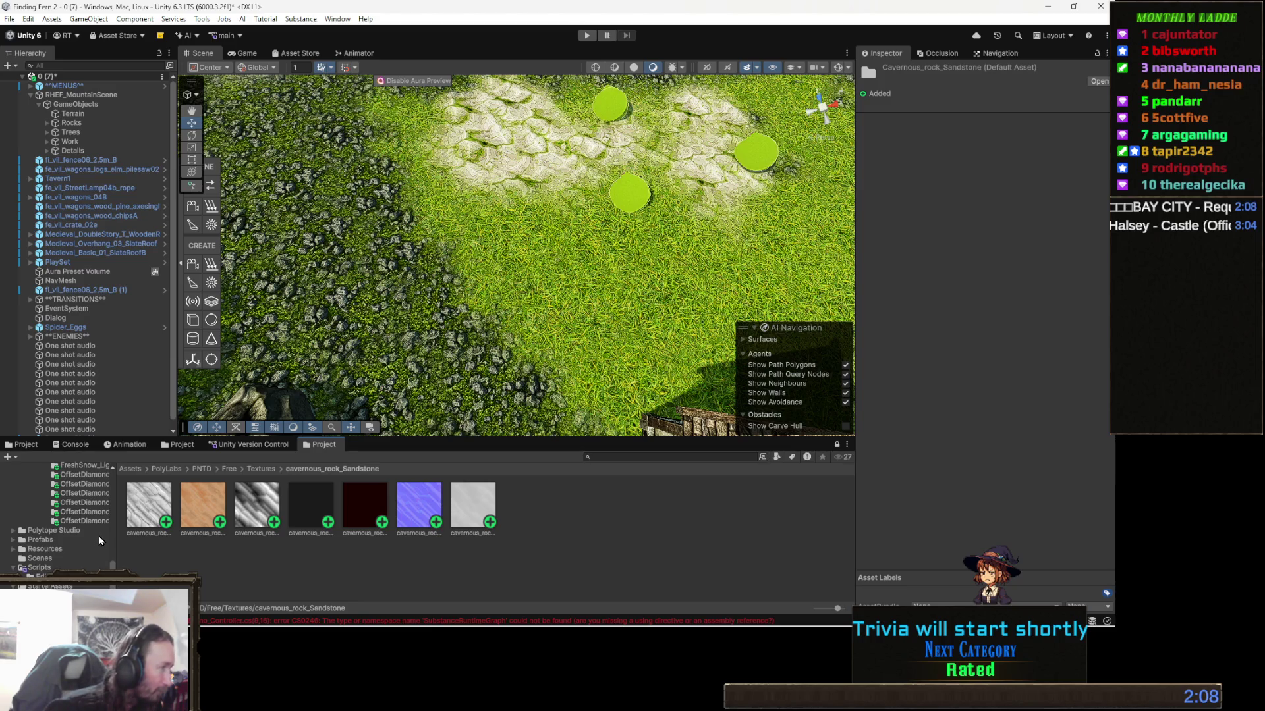
scroll(100, 540, "down", 5)
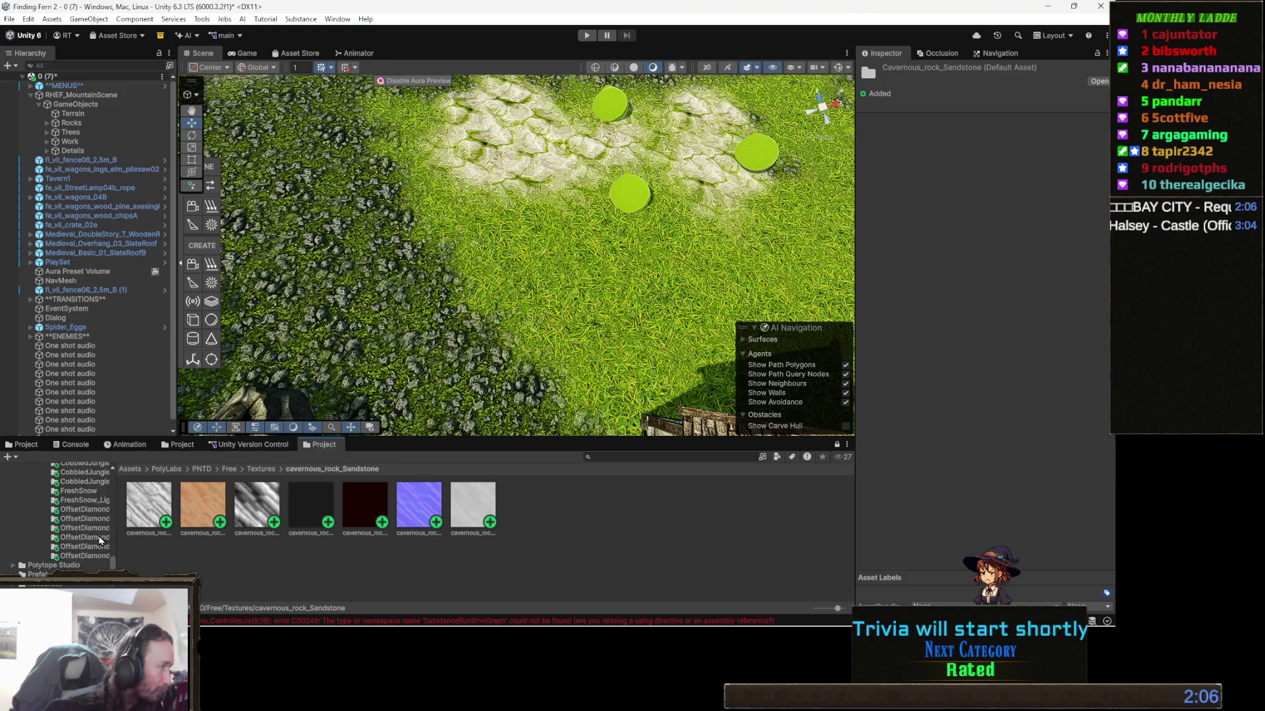
scroll(99, 540, "up", 8)
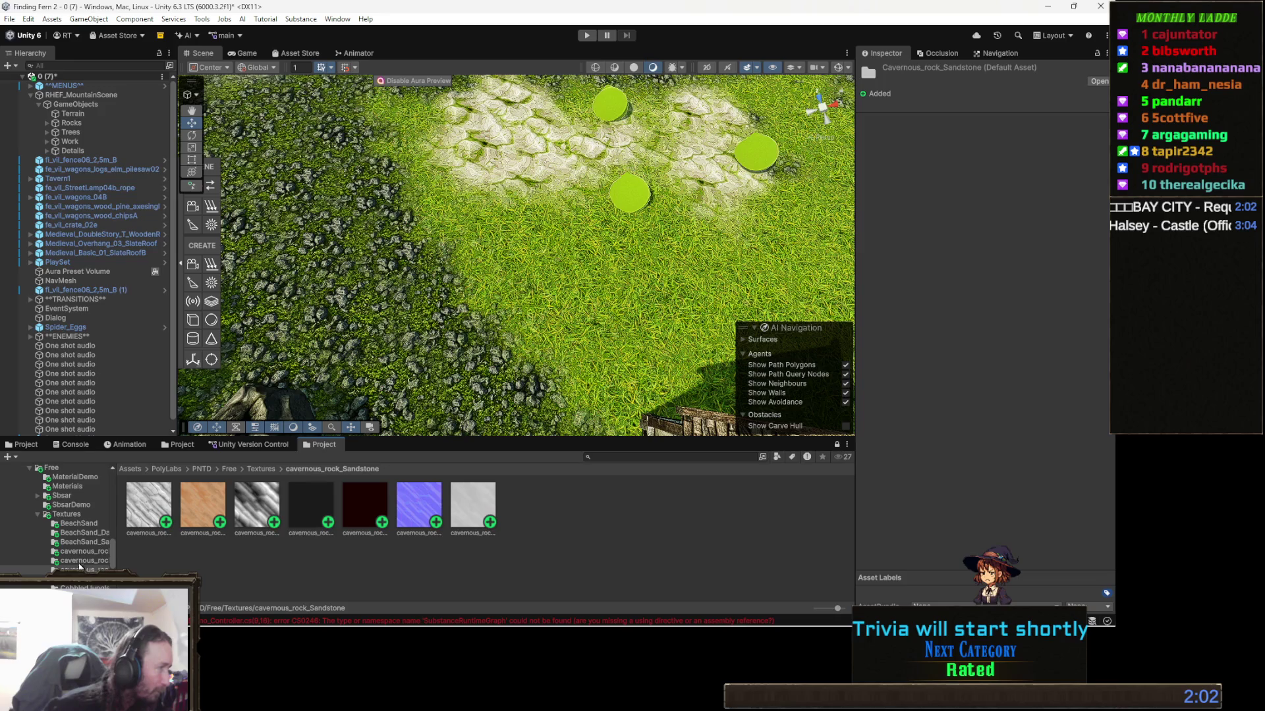
key("Up")
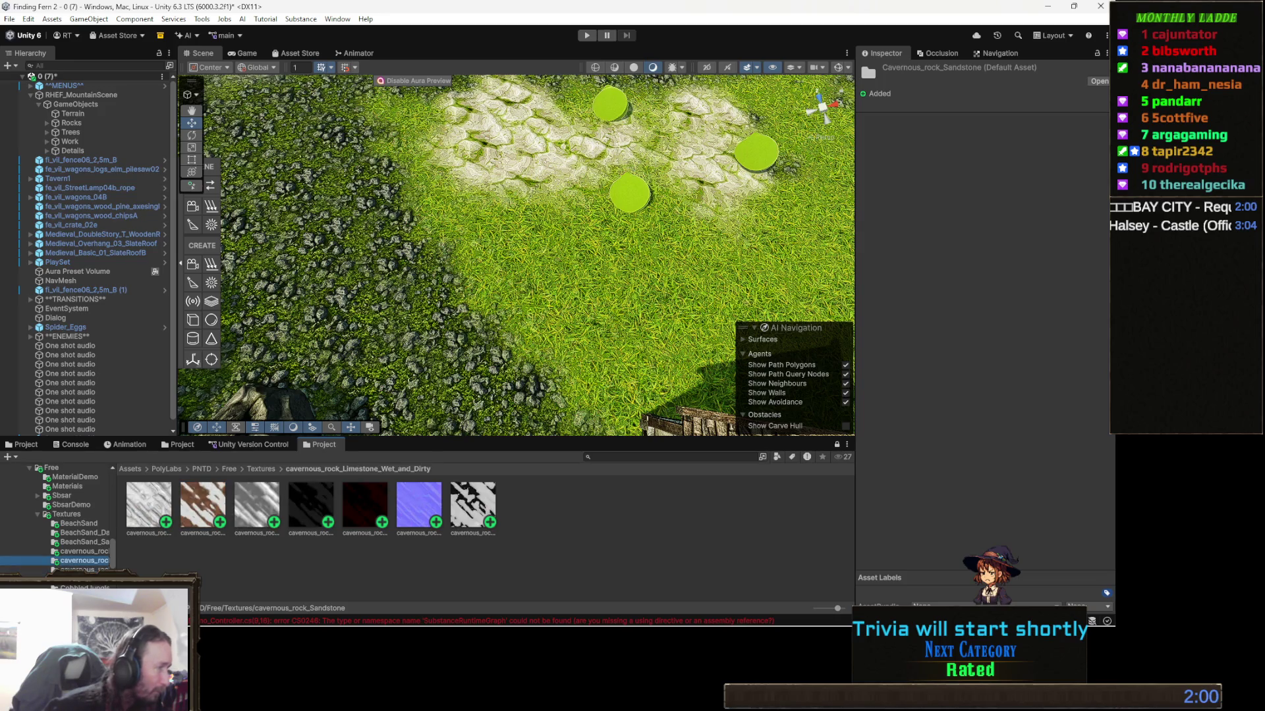
key("Down")
key("Down")
key("Down")
key("Down")
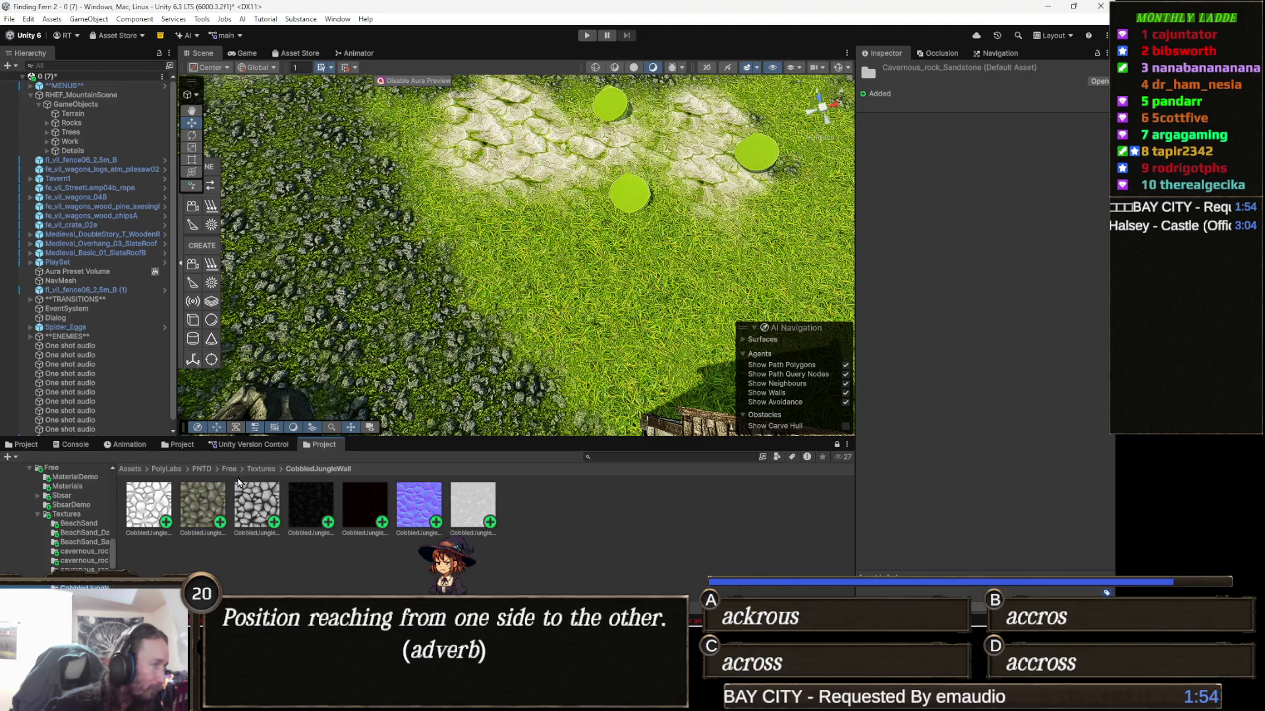
Compare the import settings of the CobbledJungleWall basecolor, metallic, unity_metallic and roughness maps
left_click(199, 505)
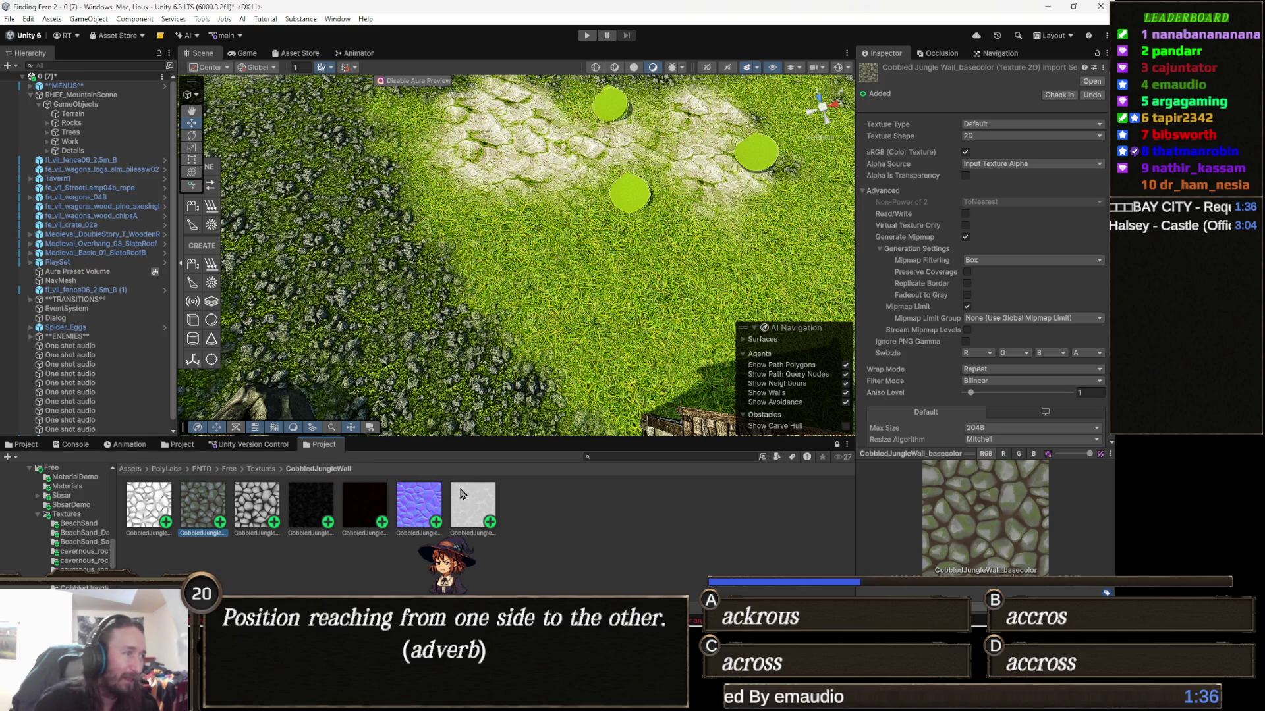
left_click(321, 507)
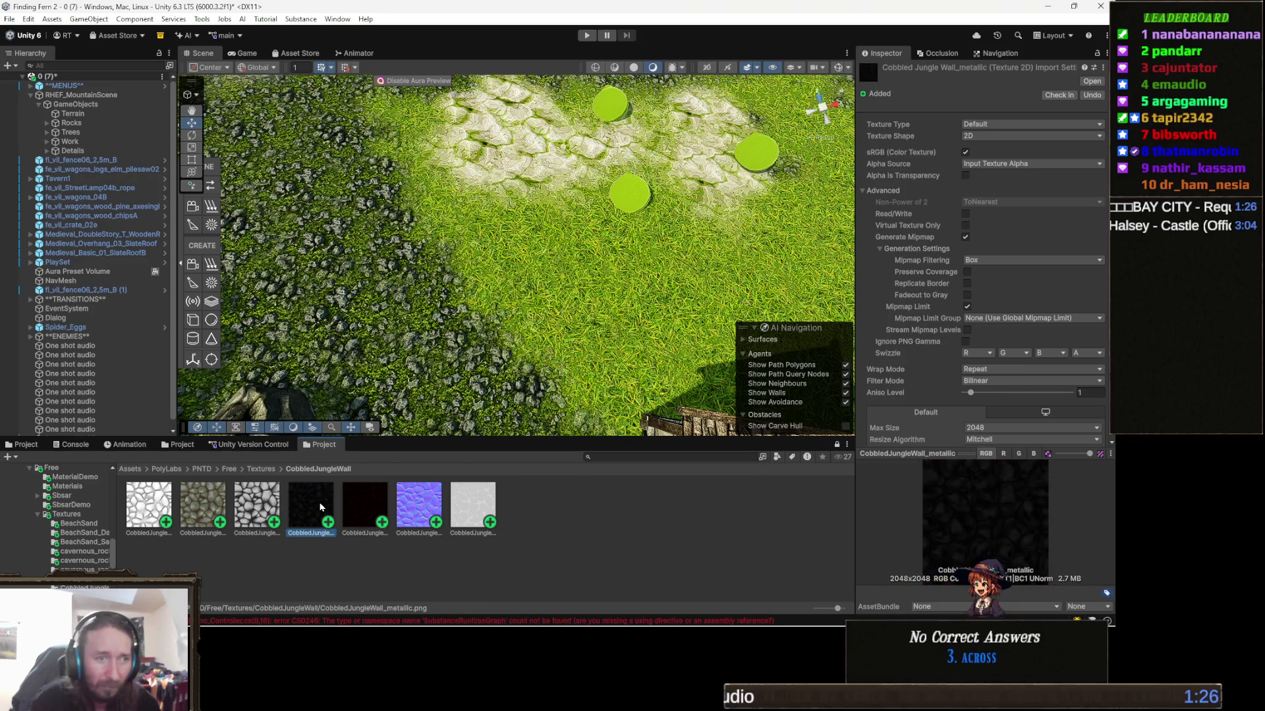
key("Right")
key("Left")
key("Right")
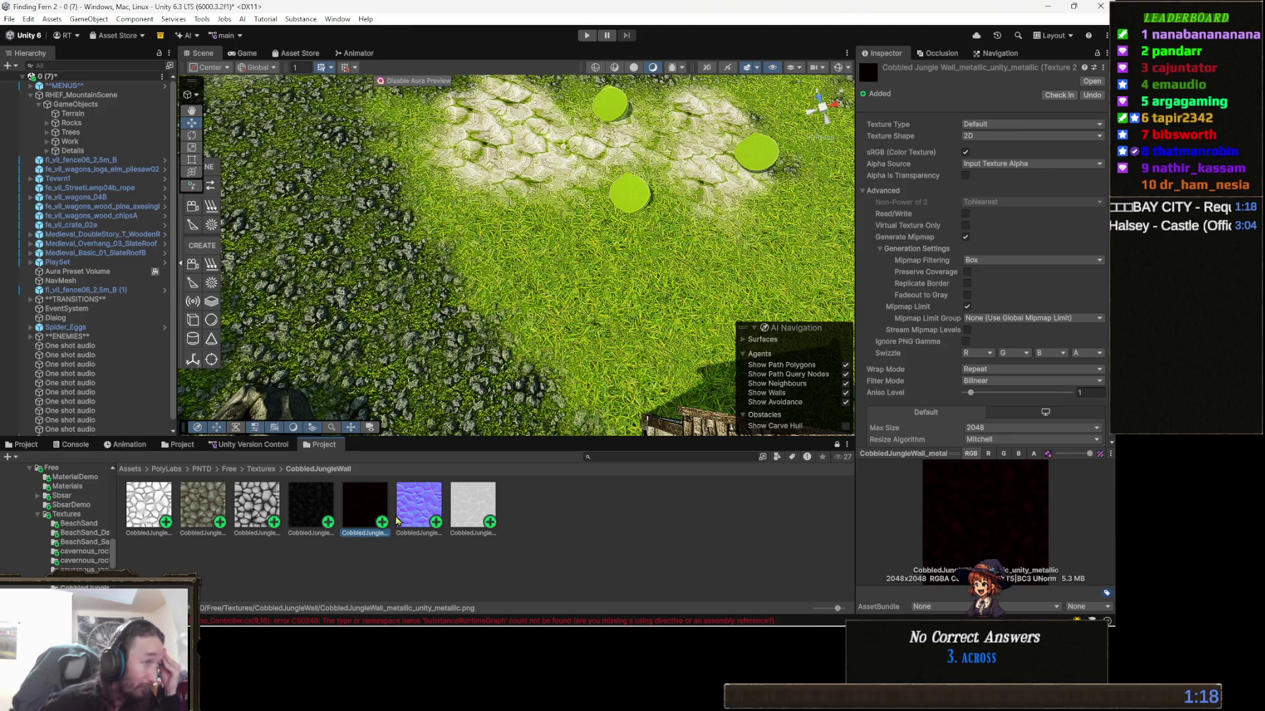
left_click(467, 505)
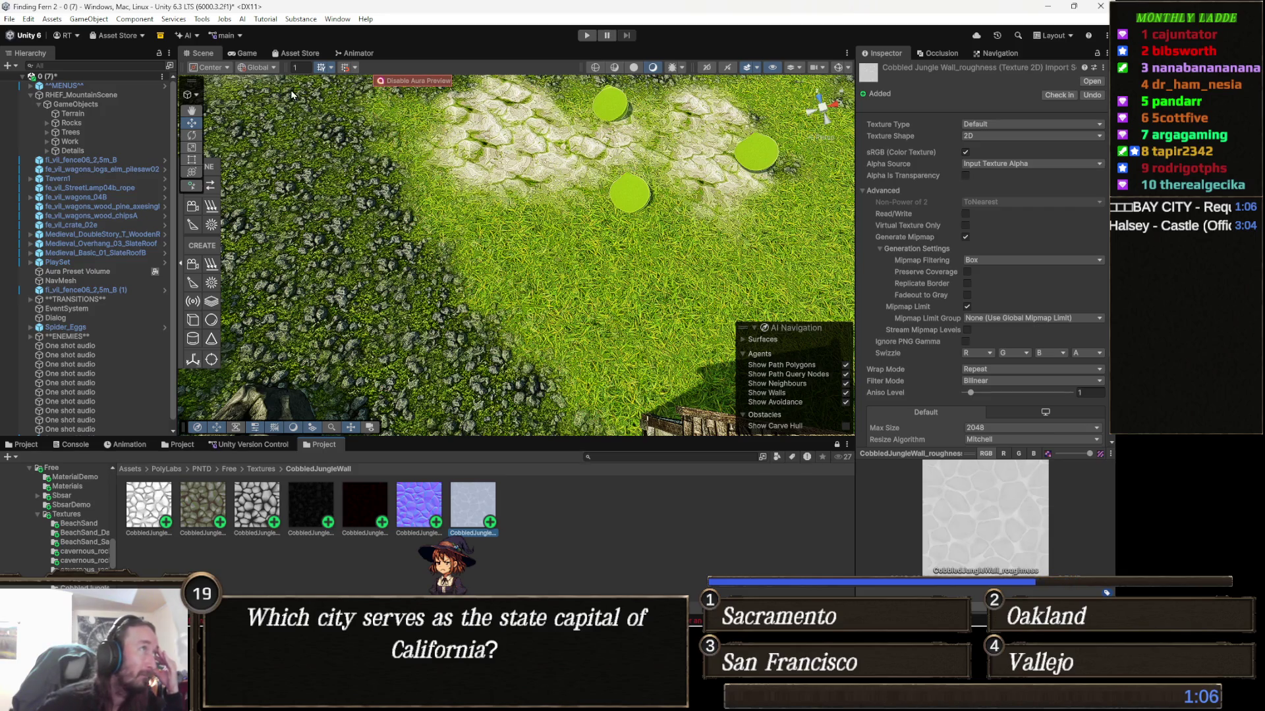
Open the Substance Texture Packer and select the CobbledJungleWall normal map
left_click(201, 19)
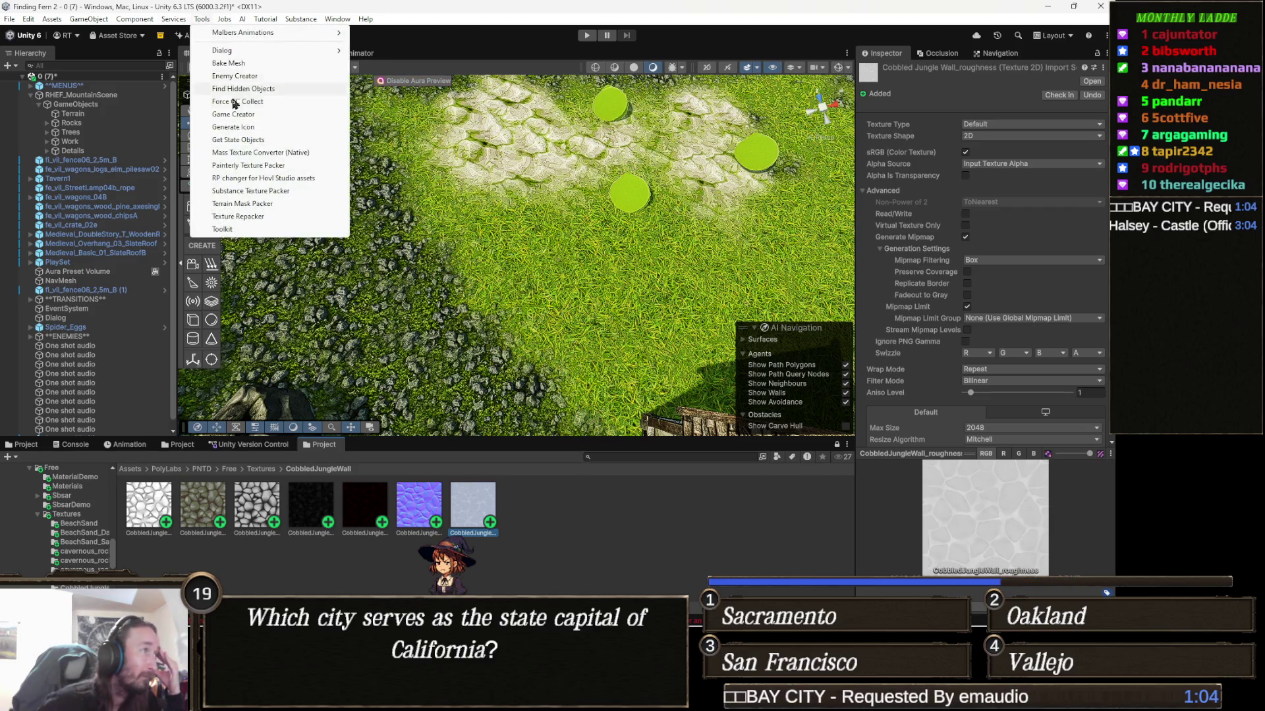
left_click(287, 191)
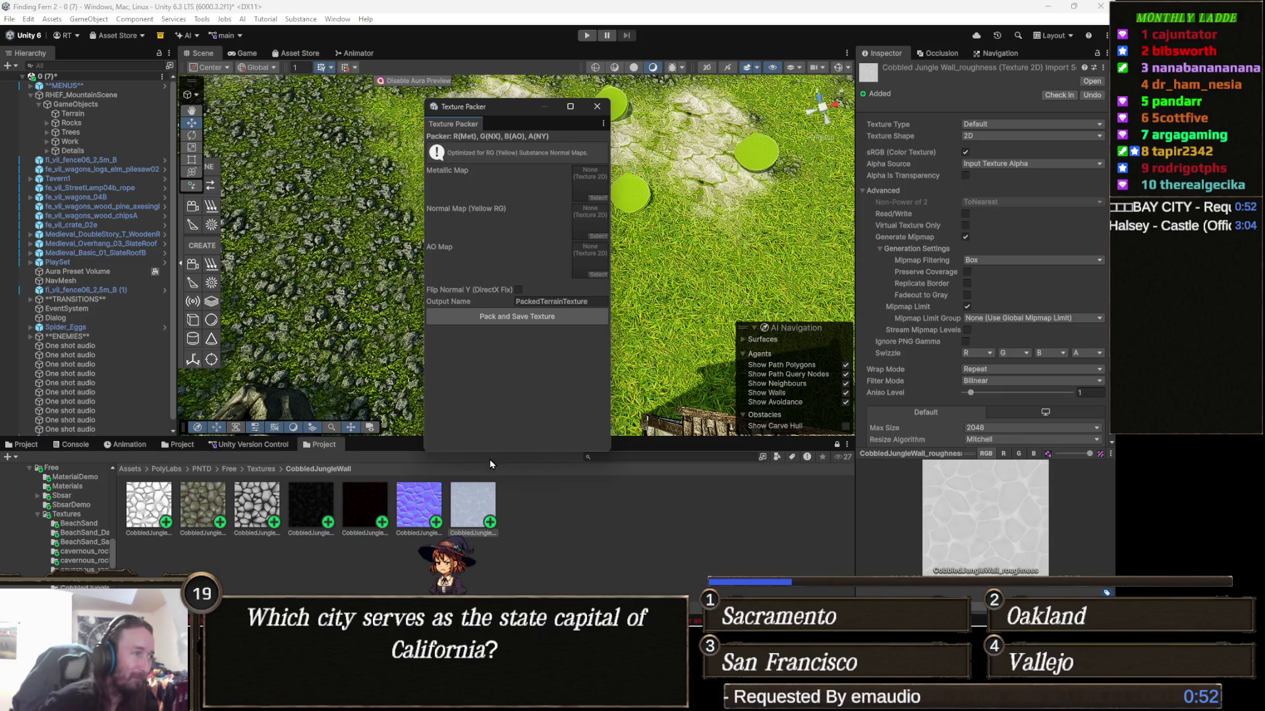
left_click(425, 509)
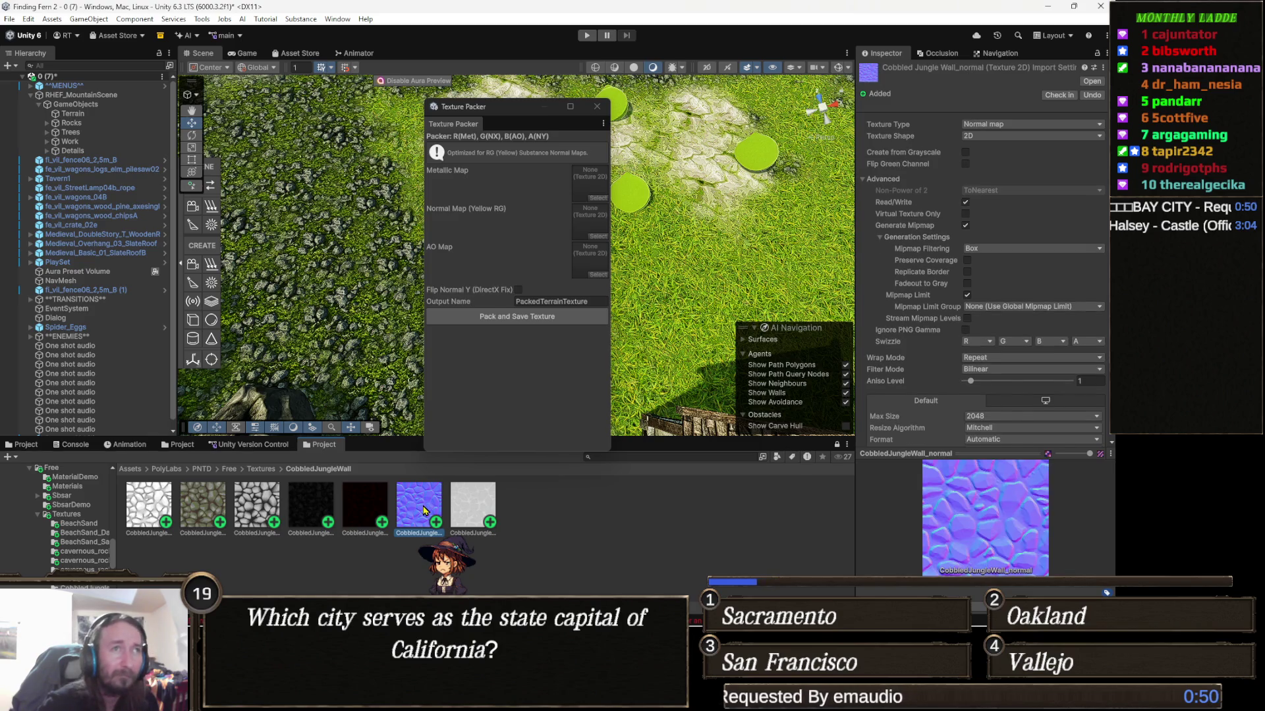
Change the normal map's texture type to Default, apply it, and drag it into the packer
left_click(1014, 124)
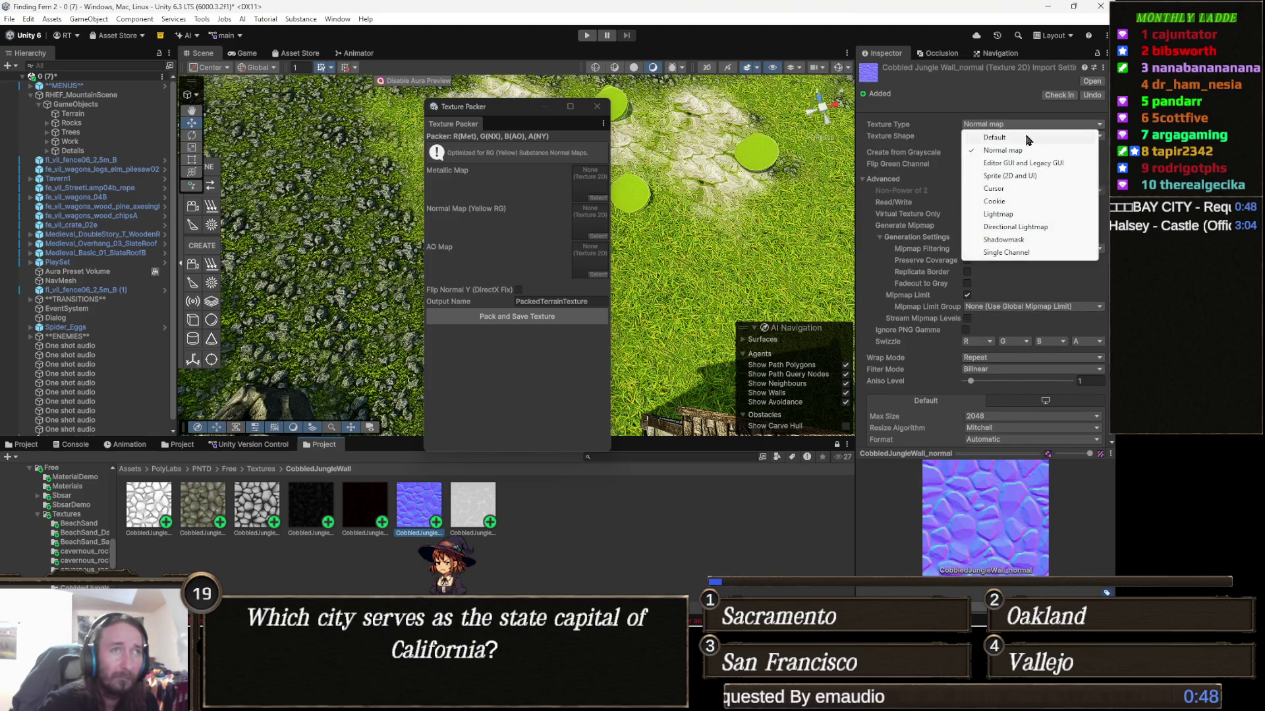
left_click(1029, 139)
scroll(1058, 374, "down", 2)
left_click(1091, 389)
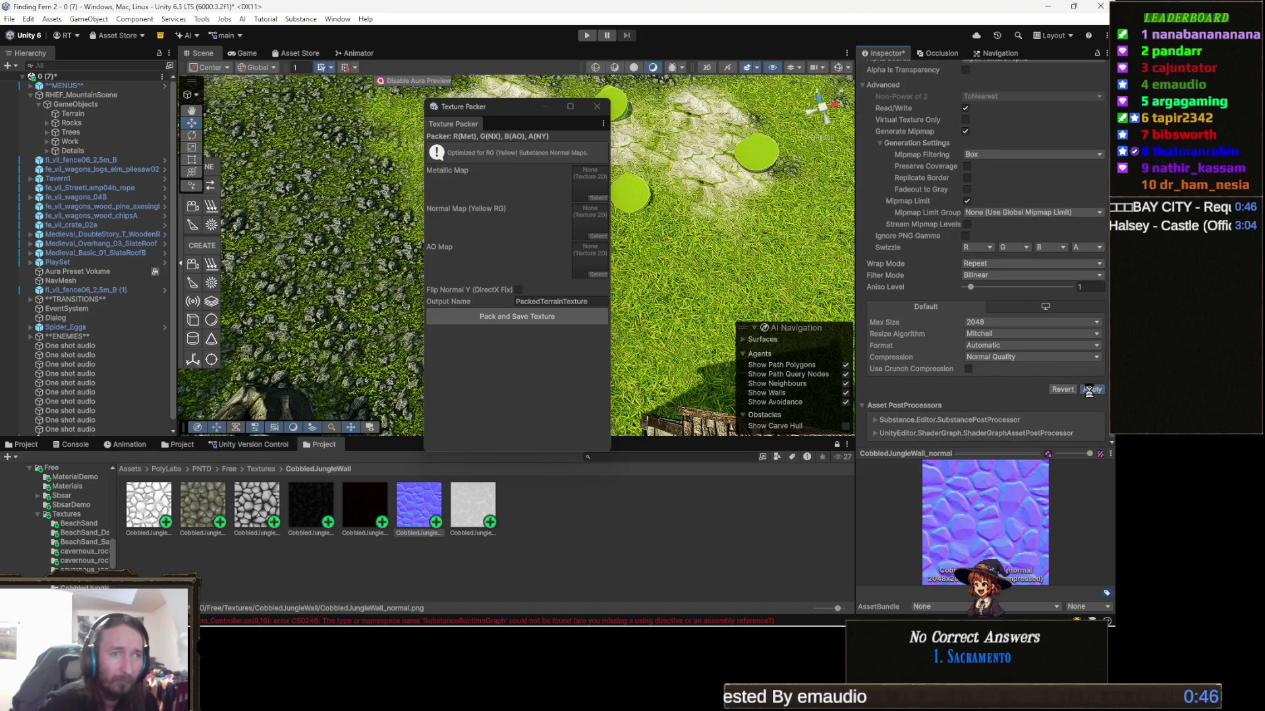
mouse_move(446, 503)
left_mouse_down()
mouse_move(593, 191)
mouse_move(611, 188)
mouse_move(589, 194)
mouse_move(589, 221)
left_mouse_up()
Put the normal, dark metallic and white AO textures into the packer's slots
left_click(361, 505)
left_click_drag(361, 505, 589, 186)
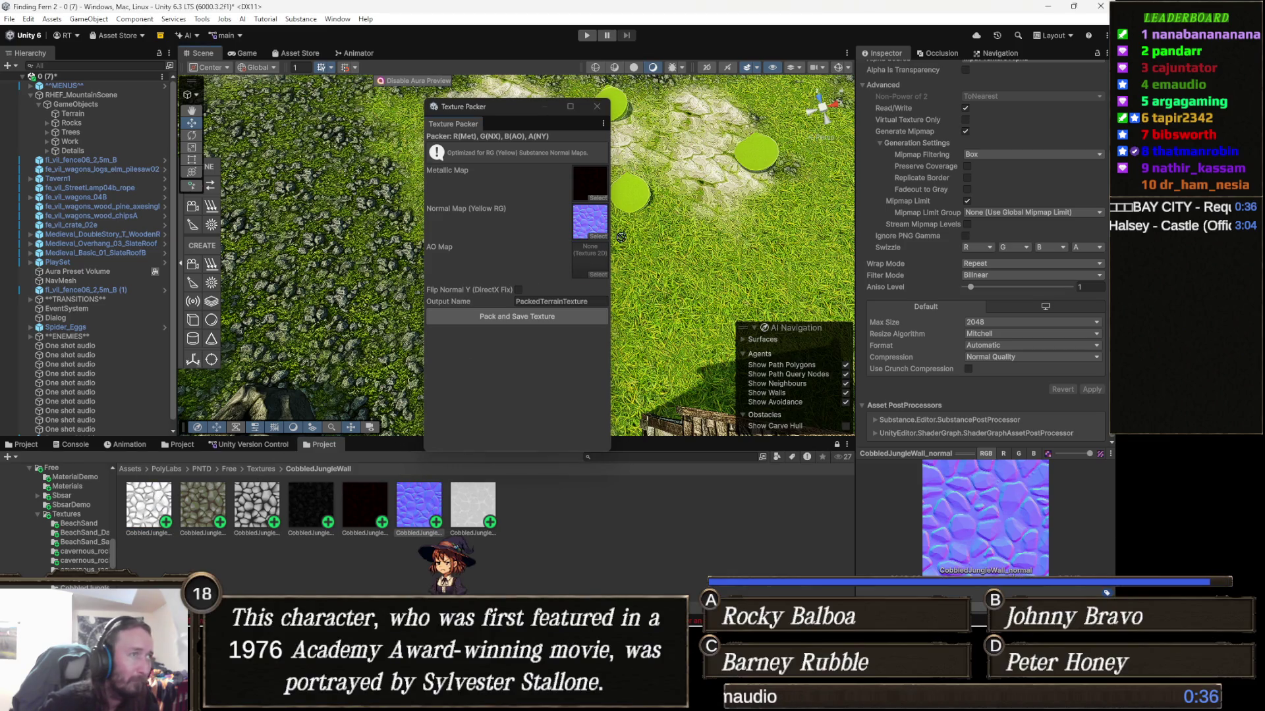
left_click_drag(620, 237, 597, 252)
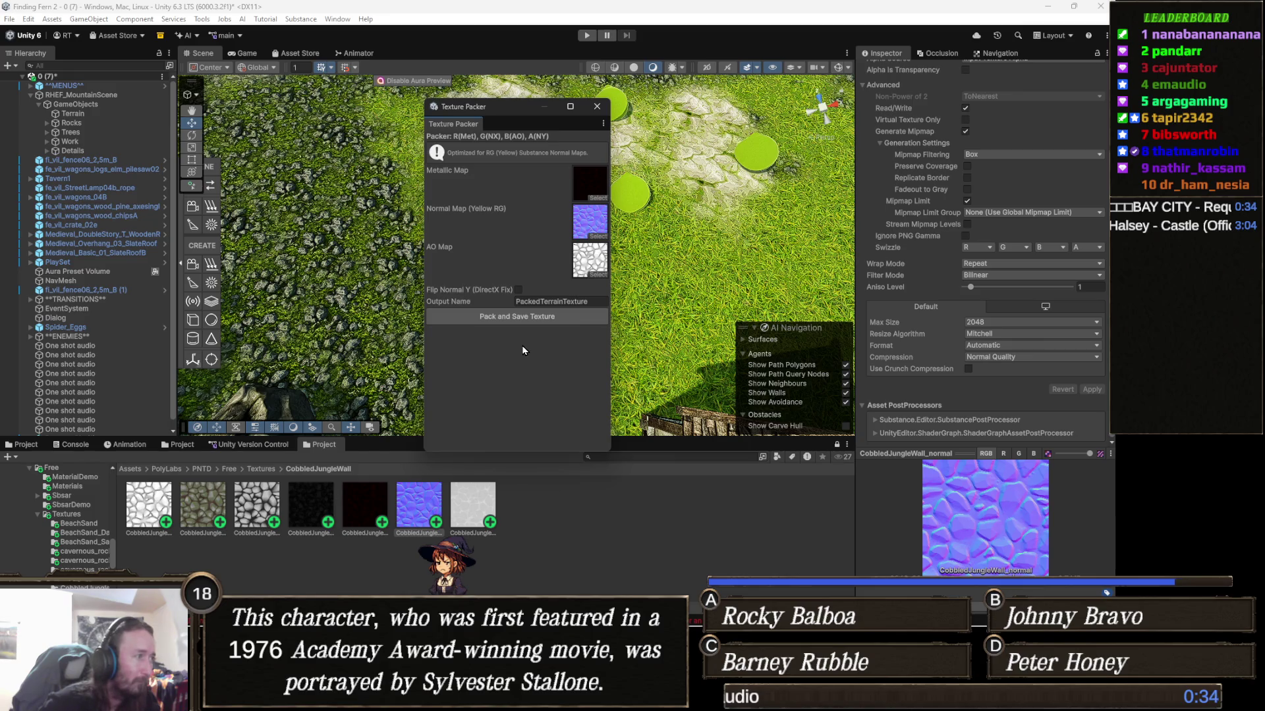
Name the output PackedRocks, then pack and save the texture
left_click(548, 300)
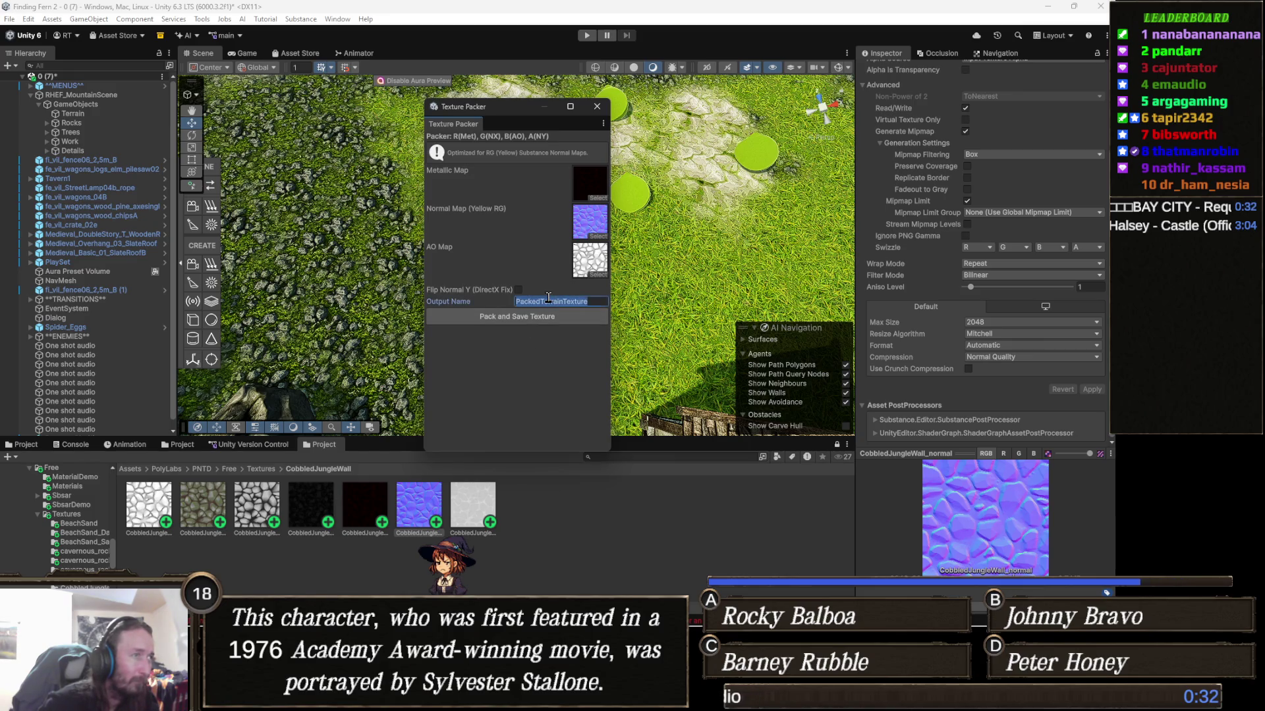
type("PackedRocks")
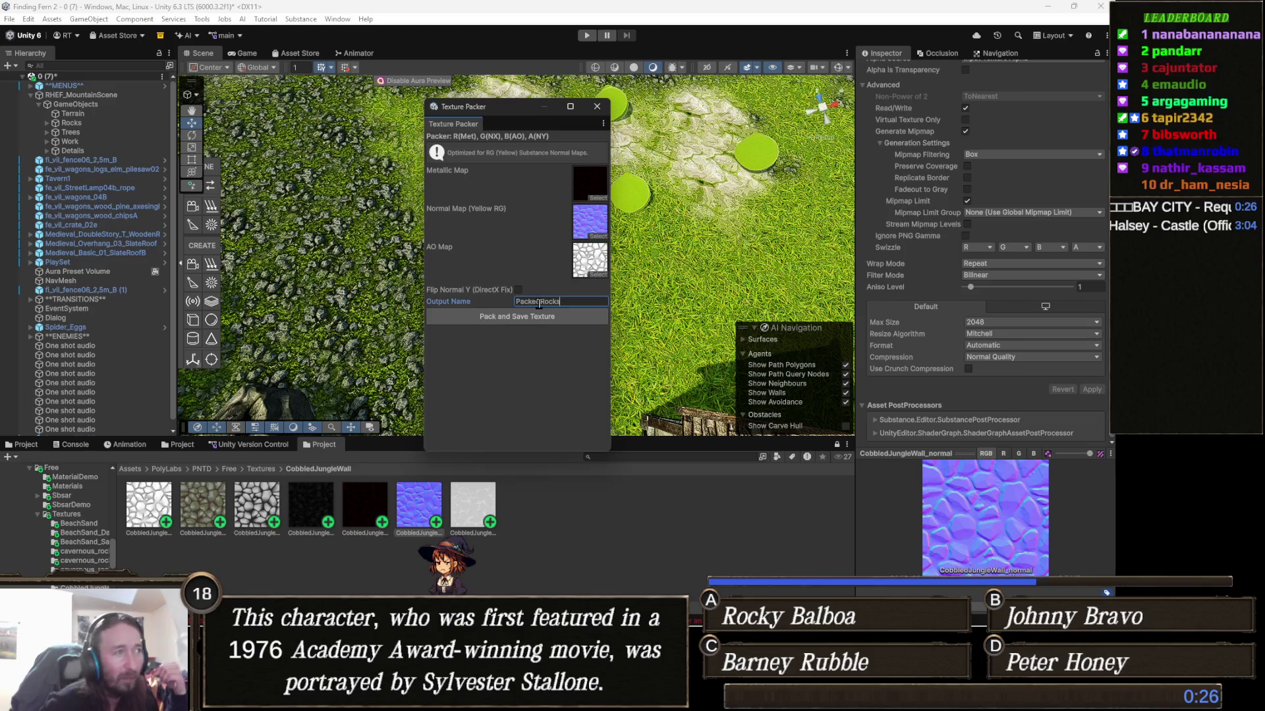
left_click(539, 322)
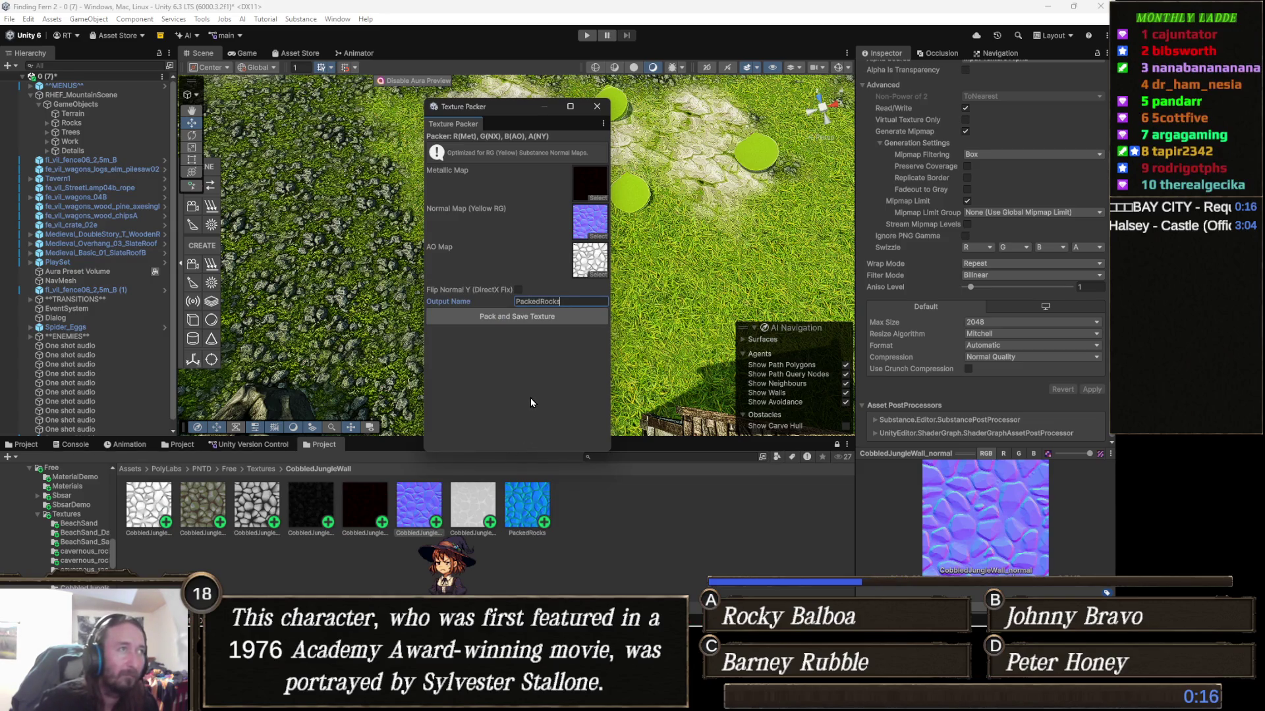
mouse_move(567, 452)
left_mouse_down()
mouse_move(567, 440)
mouse_move(566, 454)
left_mouse_up()
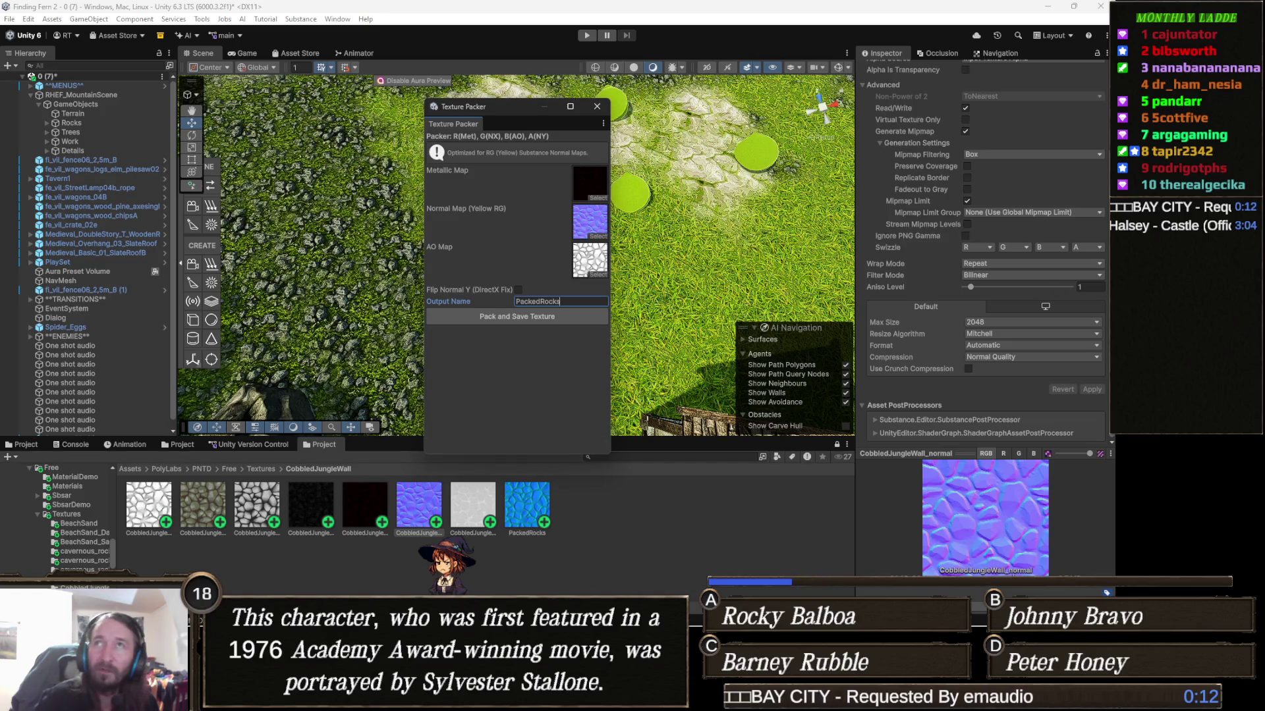
key("alt+Tab")
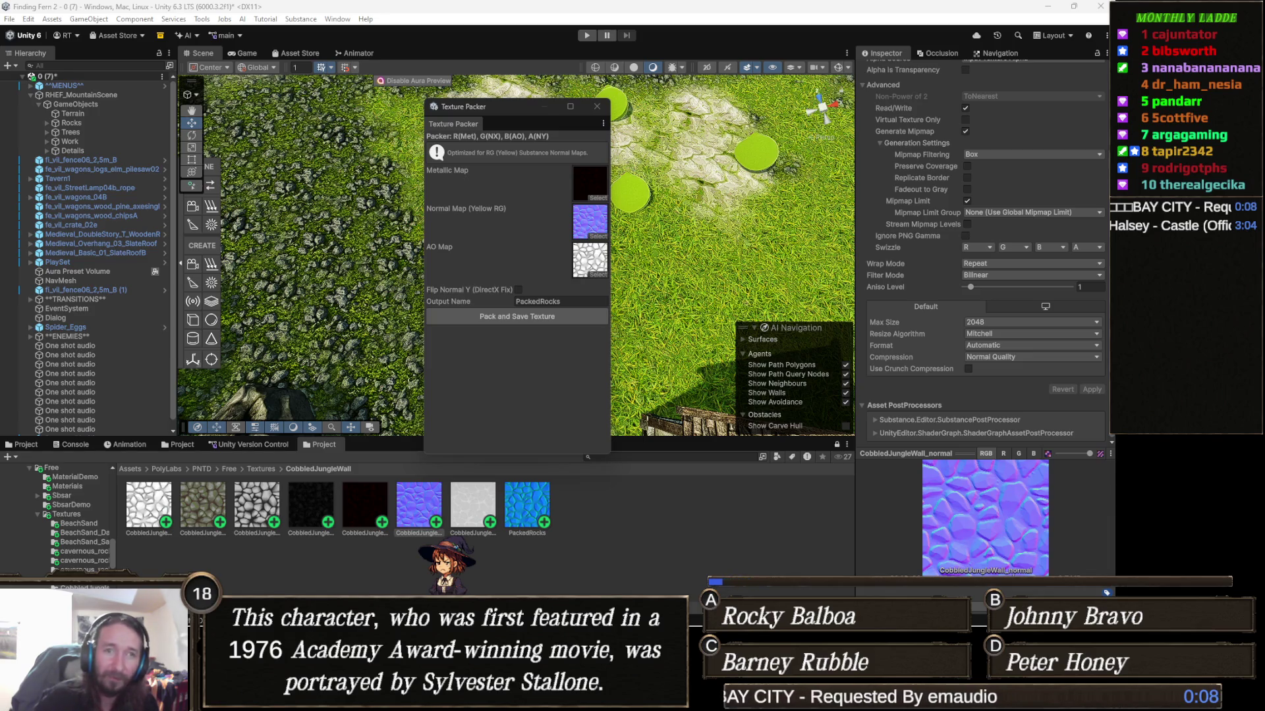
mouse_move(512, 112)
left_mouse_down()
mouse_move(544, 92)
mouse_move(549, 107)
left_mouse_up()
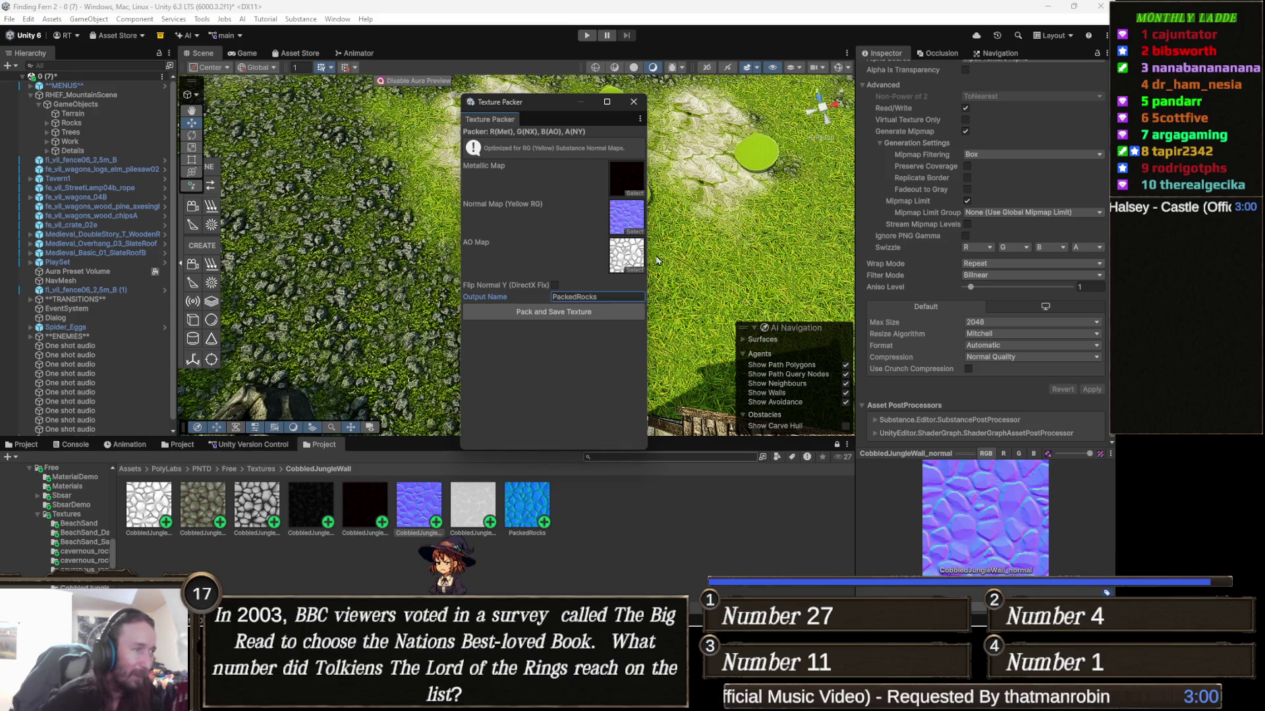
Give the terrain's cobblestone layer the mossy cobbled diffuse and the PackedRocks mask map
left_click(632, 104)
left_click_drag(677, 224, 569, 304)
left_click(590, 306)
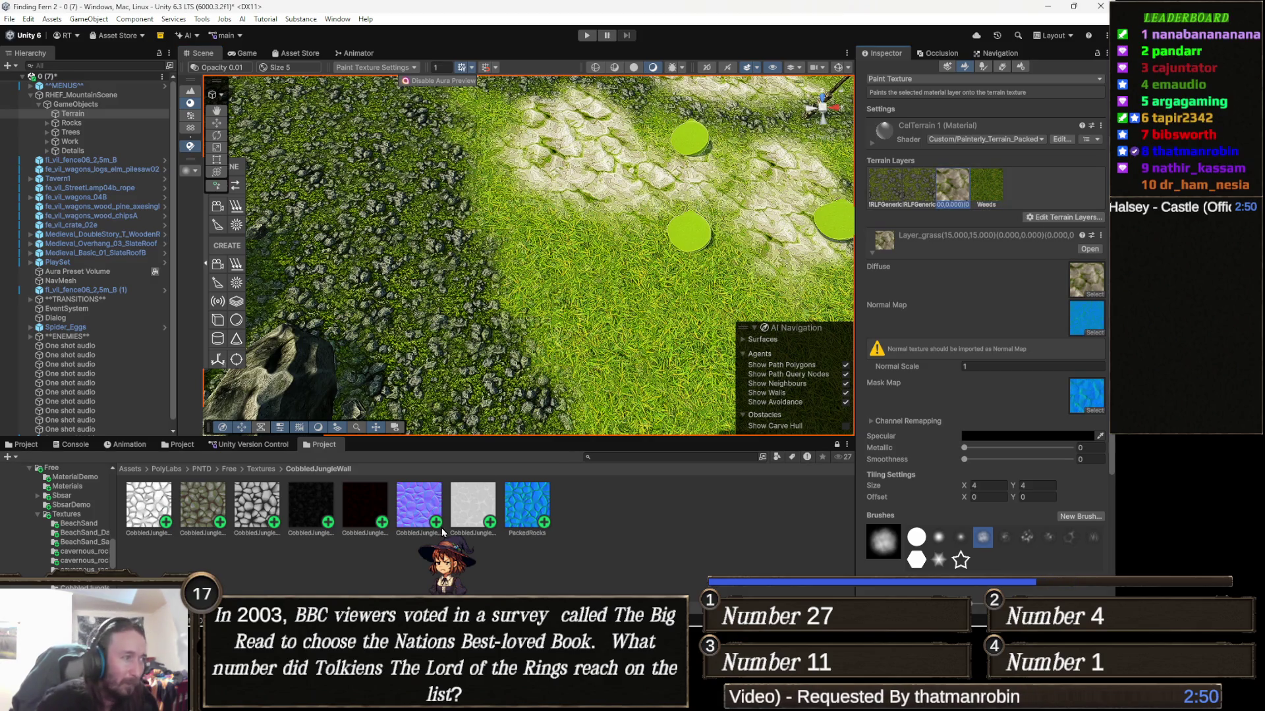
left_click_drag(218, 506, 1086, 273)
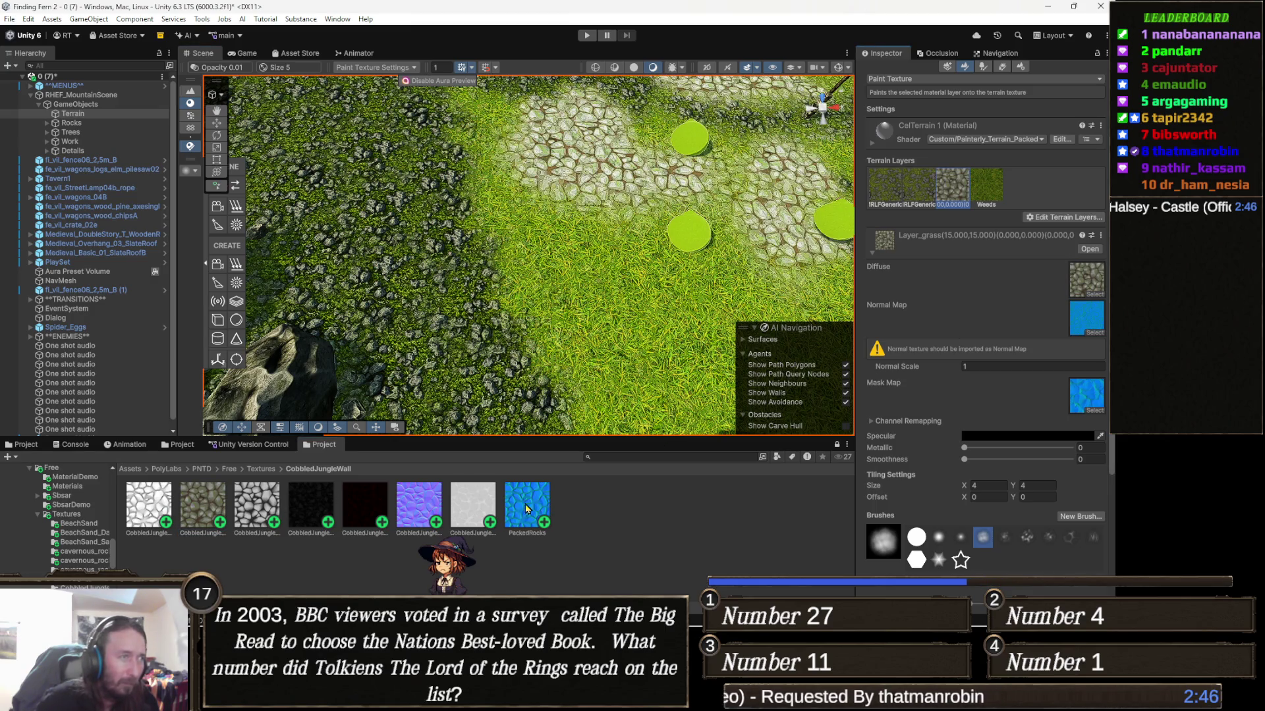
mouse_move(1021, 392)
left_mouse_down()
mouse_move(1054, 408)
mouse_move(1090, 388)
mouse_move(1084, 399)
left_mouse_up()
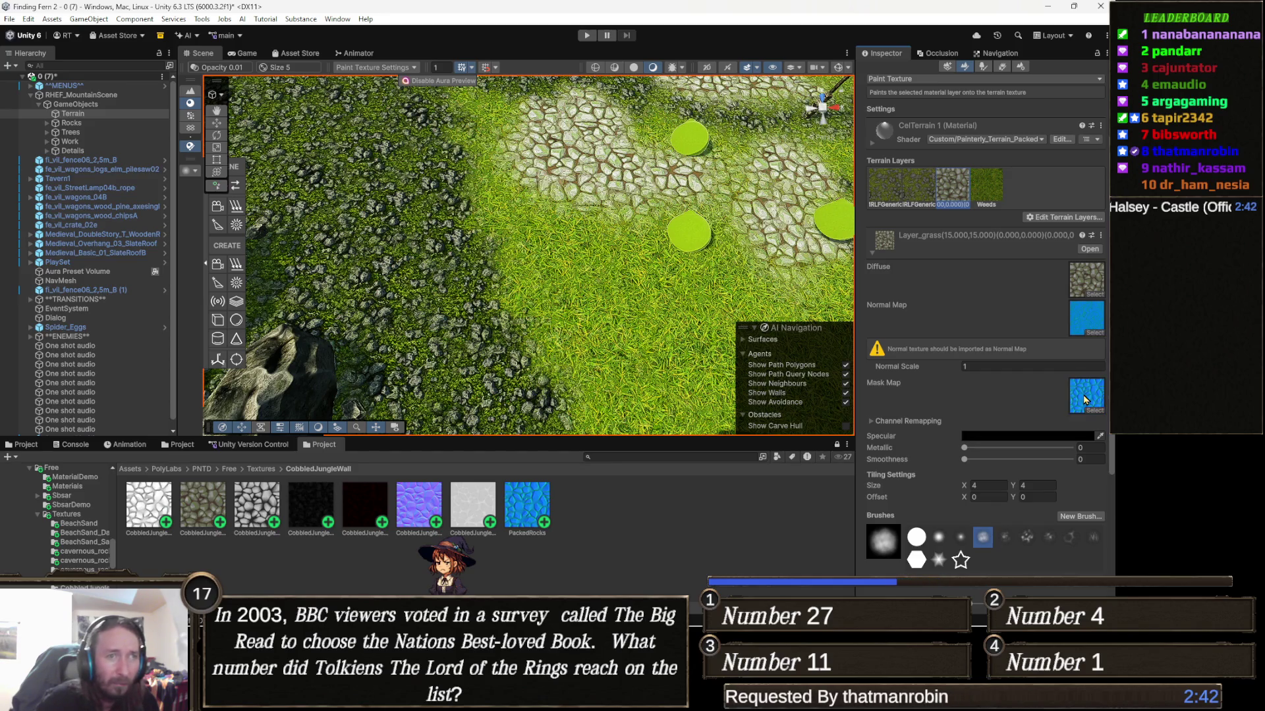
Remove the layer's normal map and compare the cobblestones with and without the PackedRocks mask
mouse_move(423, 255)
left_mouse_down()
mouse_move(467, 213)
mouse_move(561, 174)
left_mouse_up()
scroll(561, 174, "down", 10)
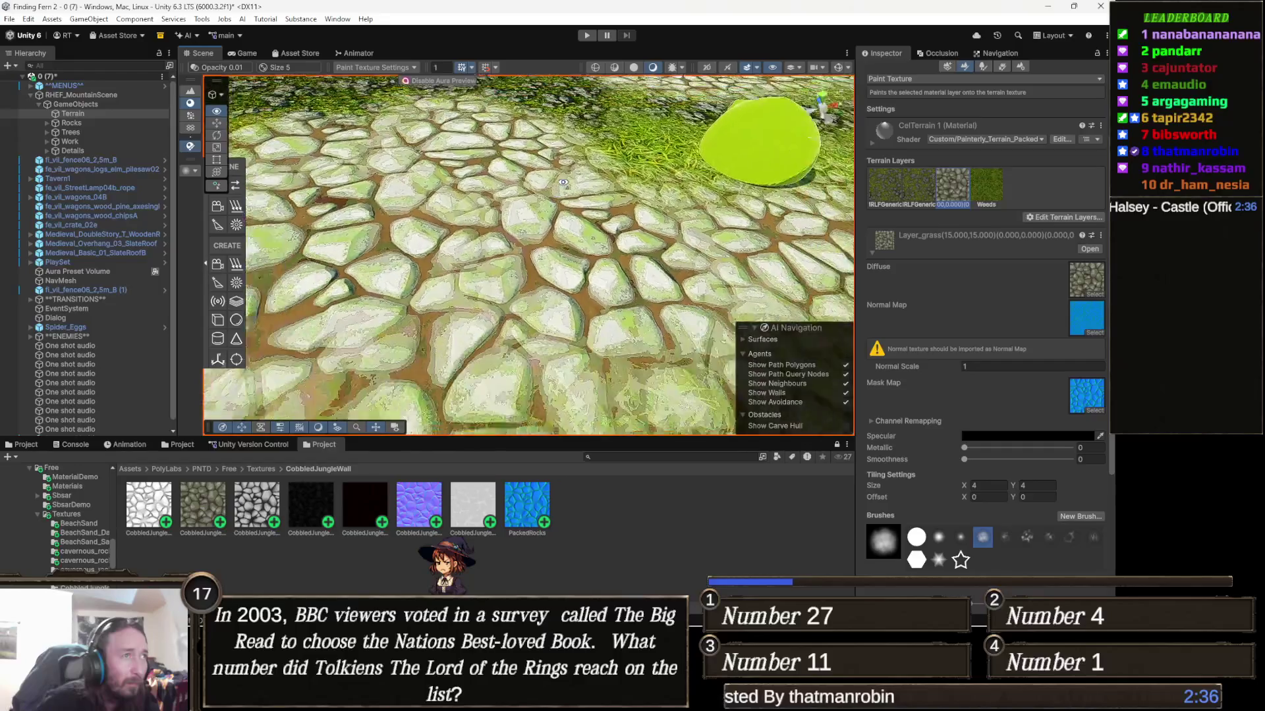
scroll(564, 182, "down", 3)
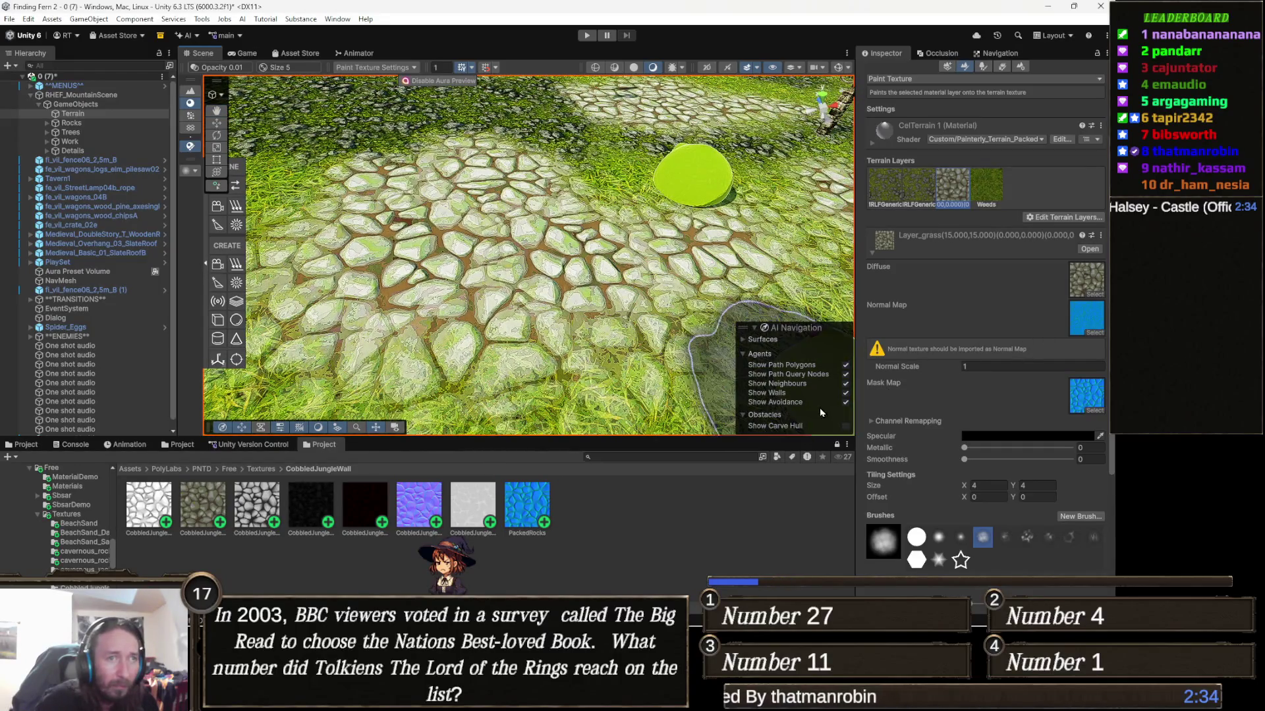
left_click(1098, 316)
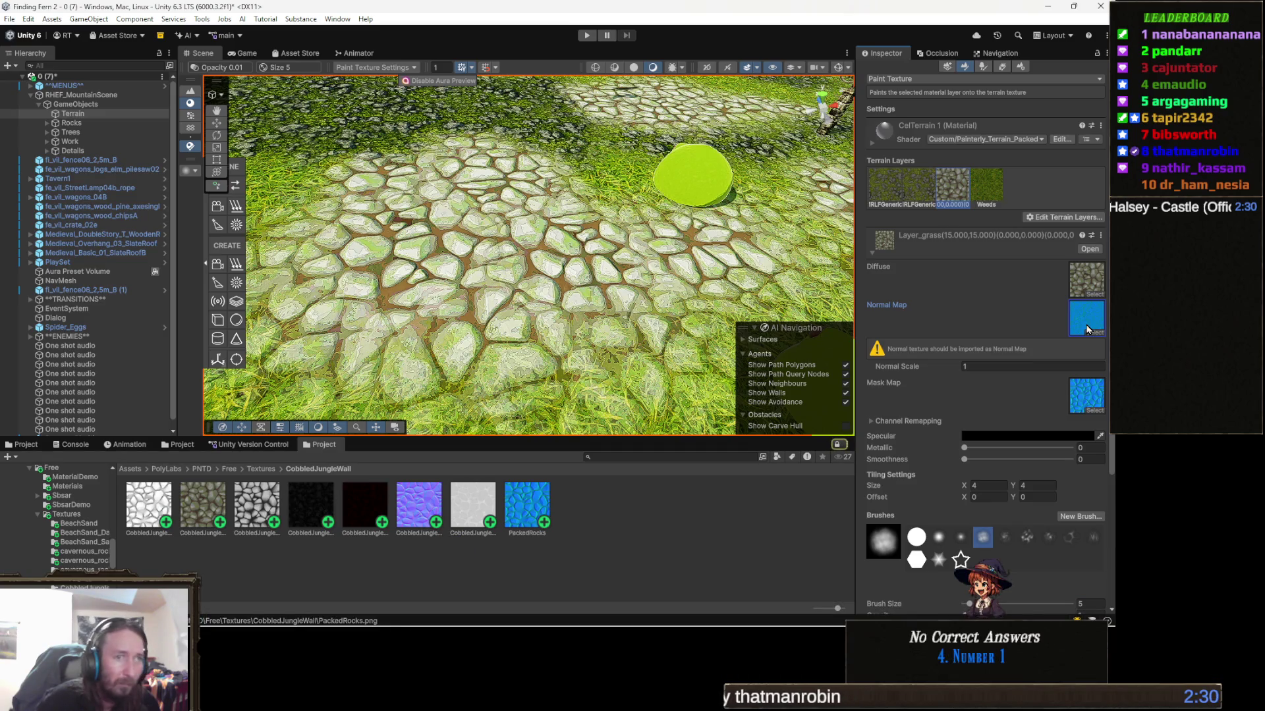
key("Delete")
left_click(1092, 356)
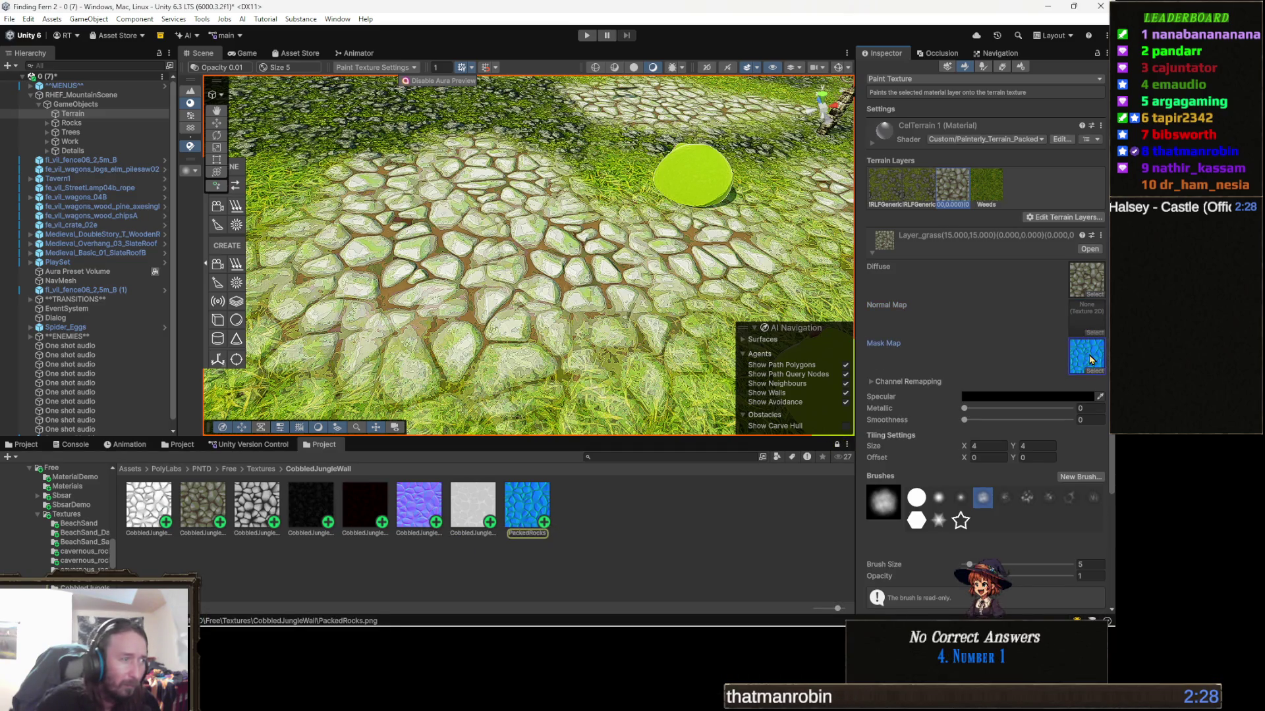
key("Delete")
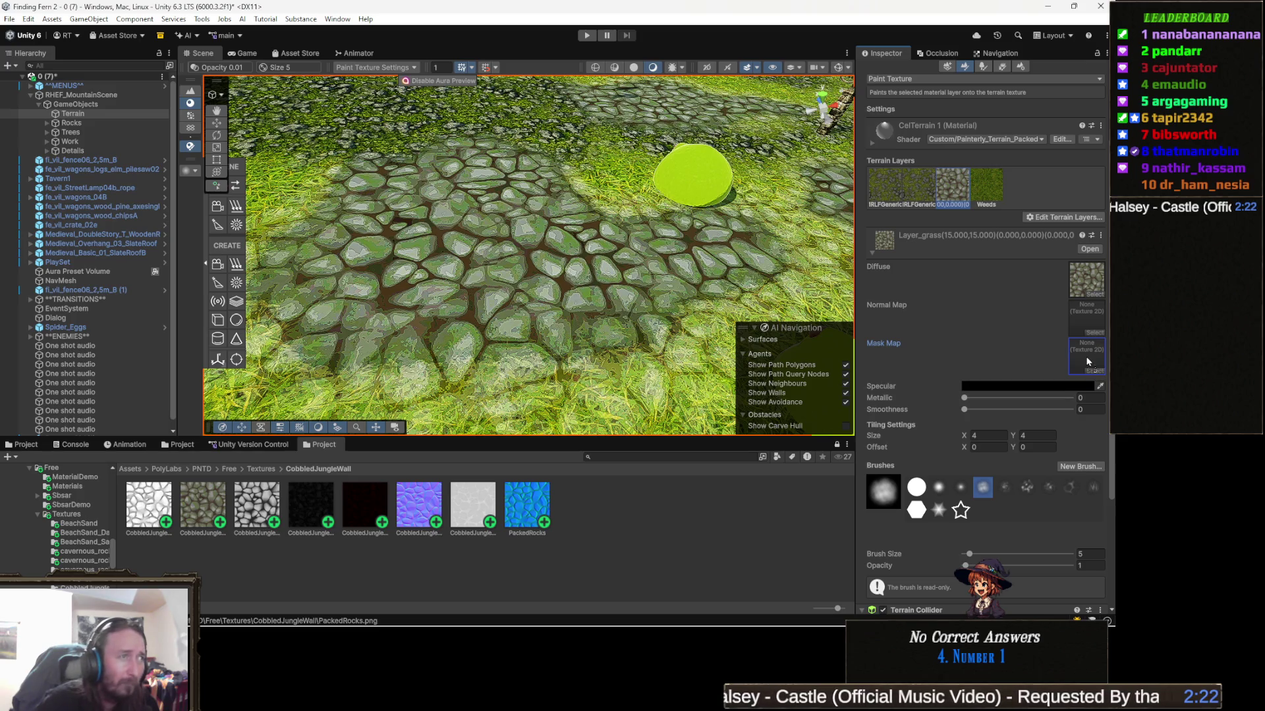
key("ctrl+z")
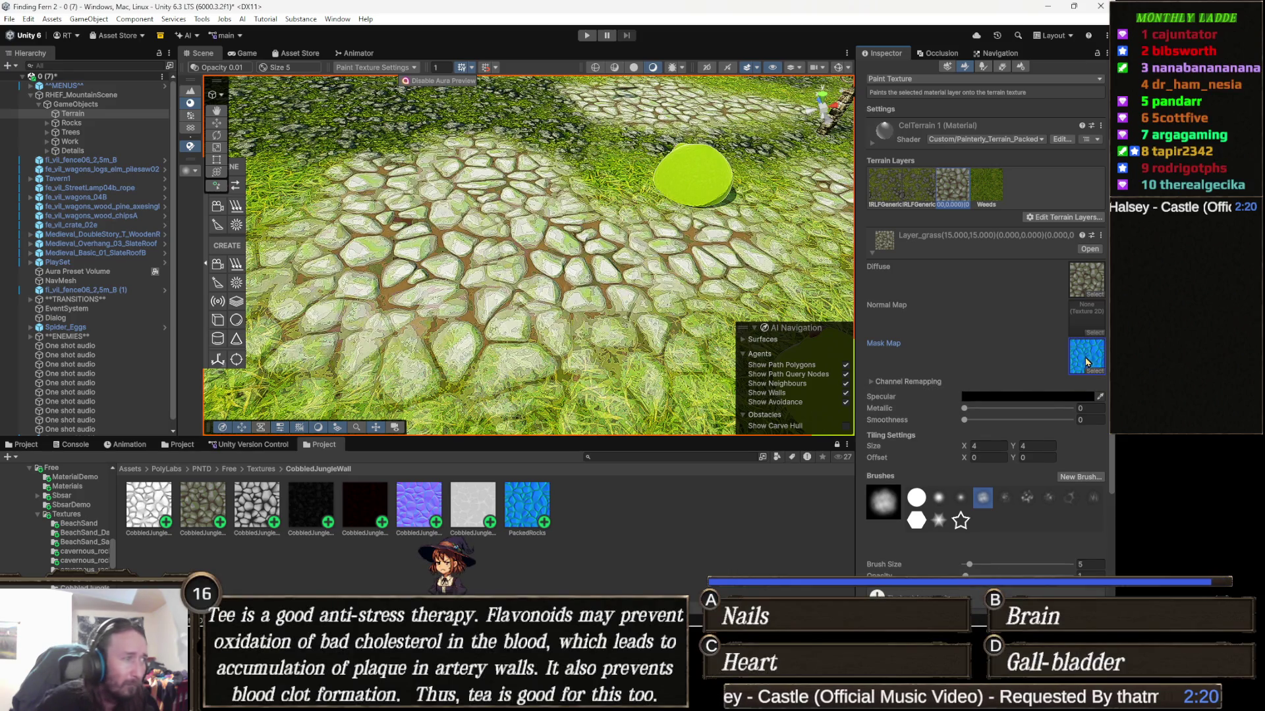
left_click_drag(579, 325, 619, 246)
scroll(619, 246, "down", 5)
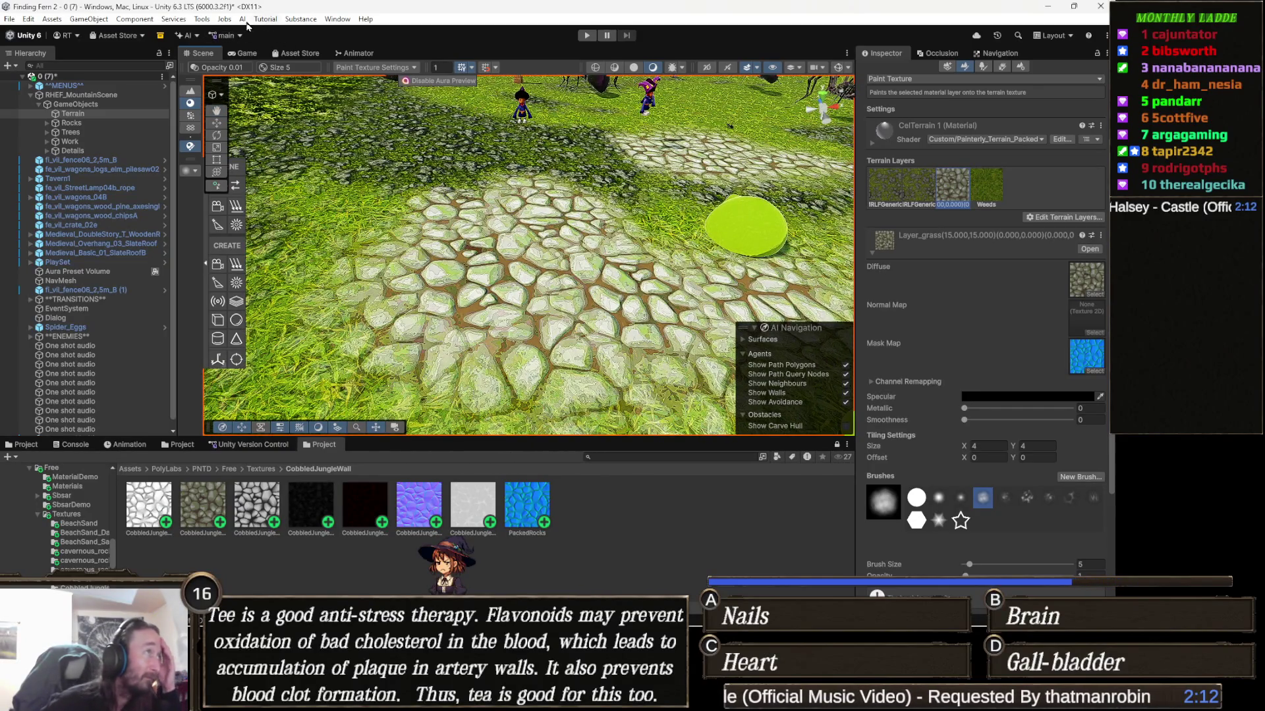
left_click(201, 18)
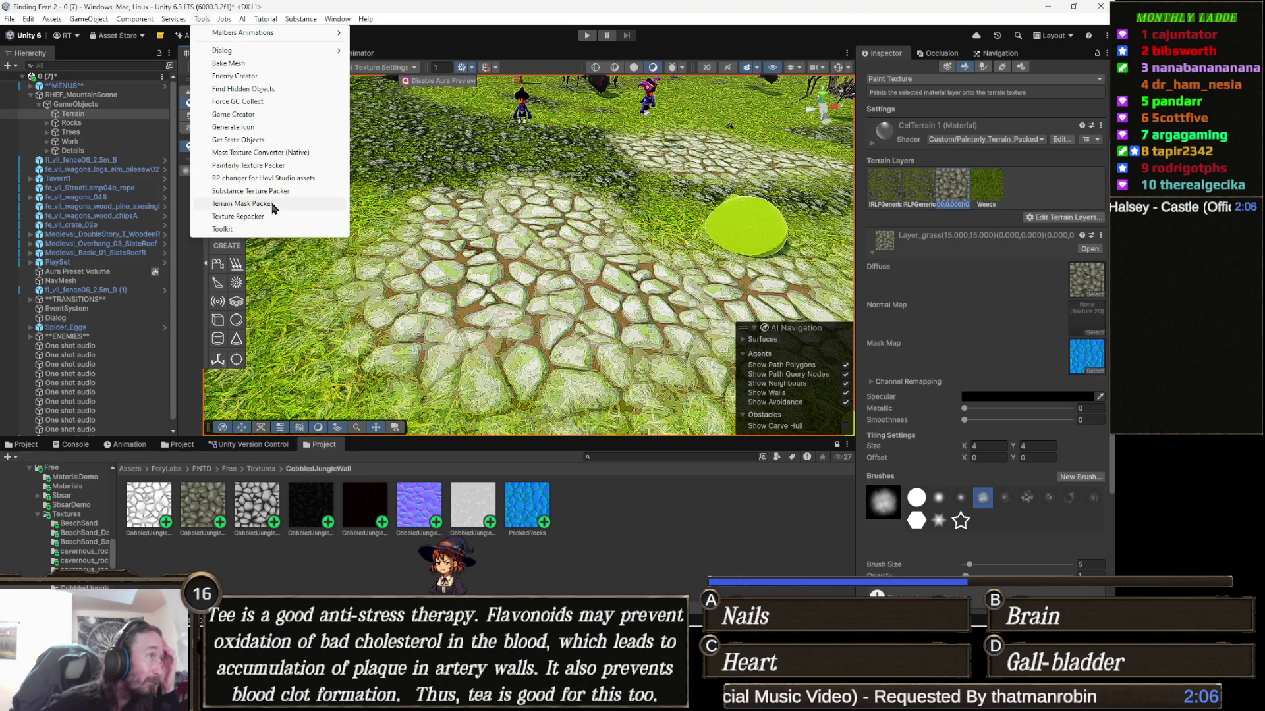
left_click(273, 206)
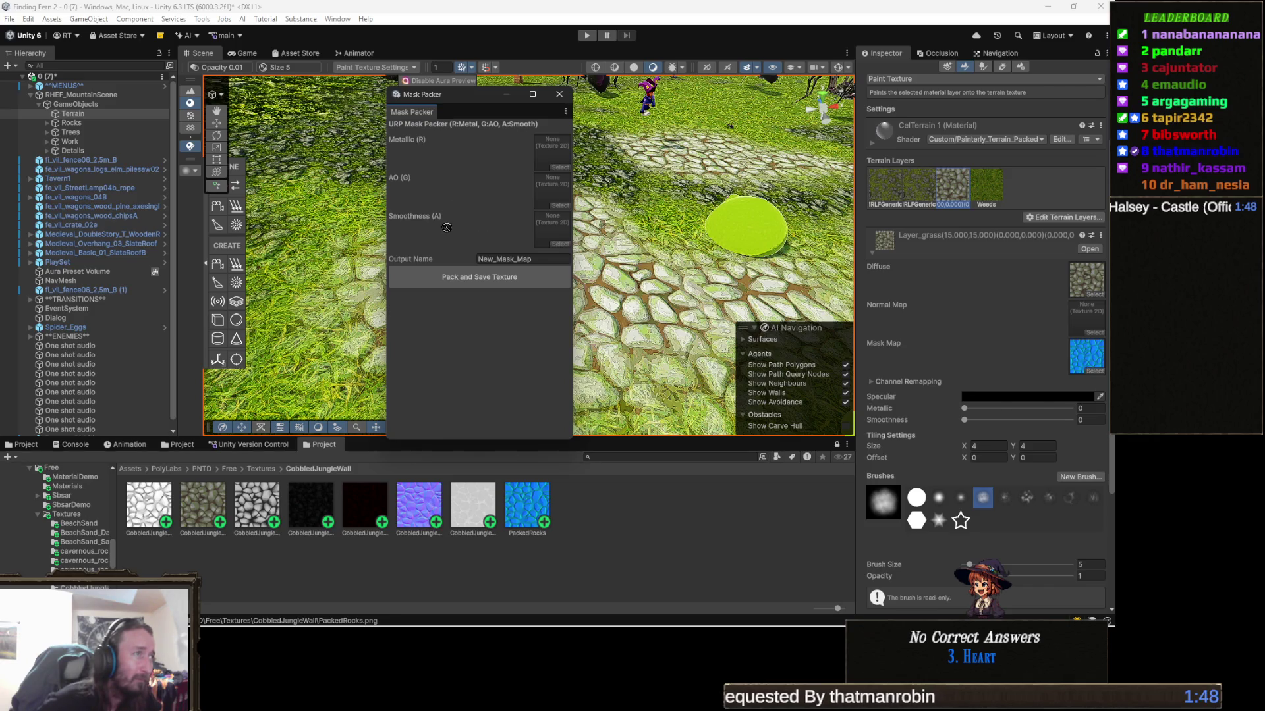
left_click(562, 96)
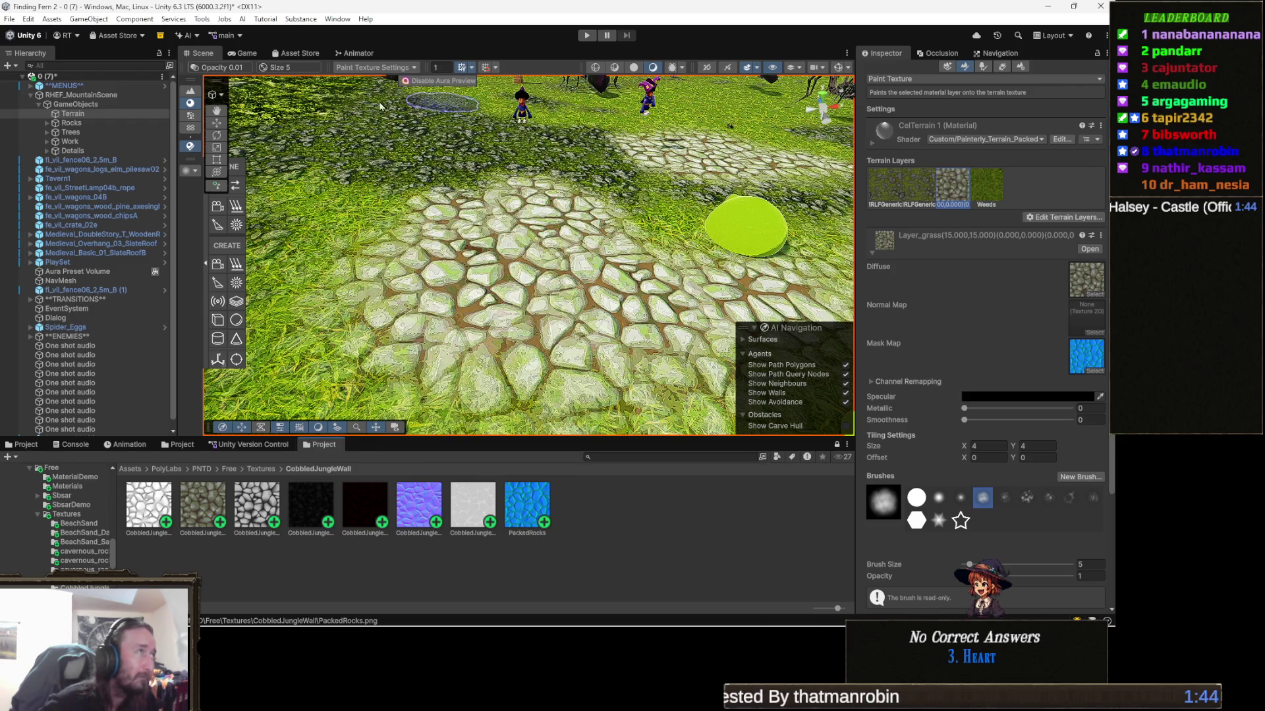
Reopen the painterly texture packer and load the cobble normal, dark metallic and white AO maps
left_click(204, 19)
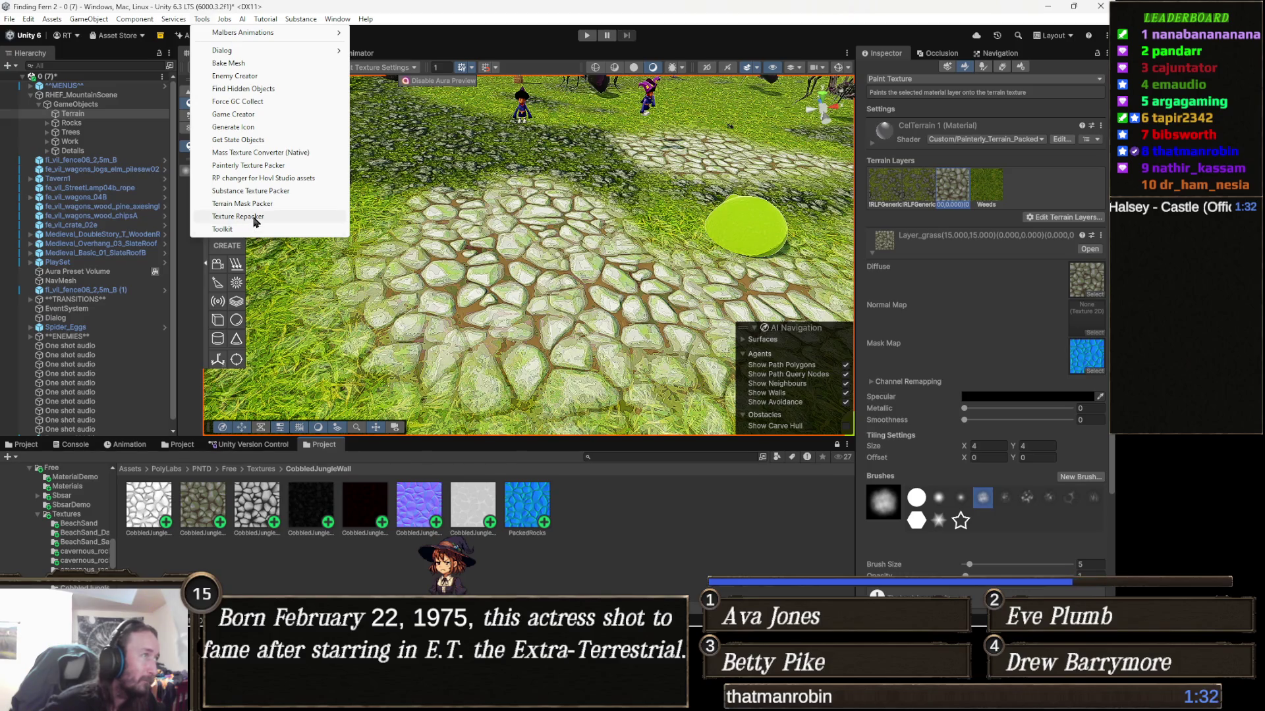
left_click(264, 166)
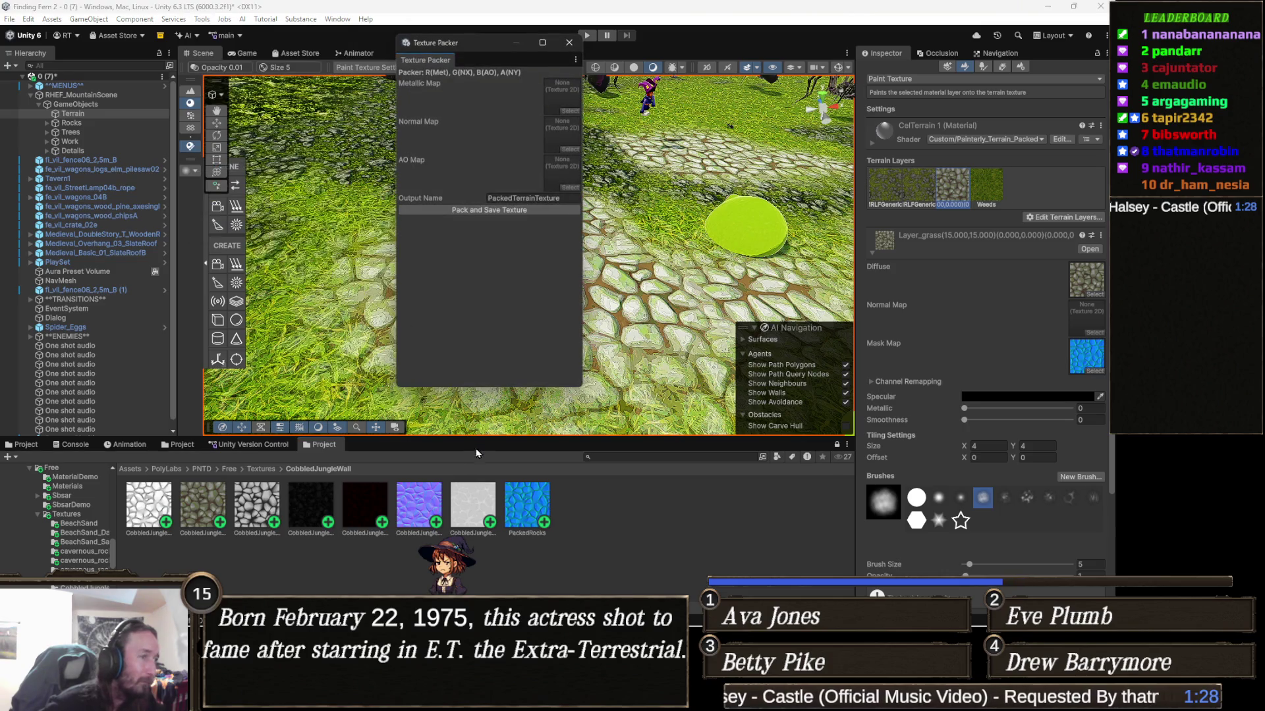
mouse_move(428, 504)
left_mouse_down()
mouse_move(488, 408)
mouse_move(460, 202)
left_mouse_up()
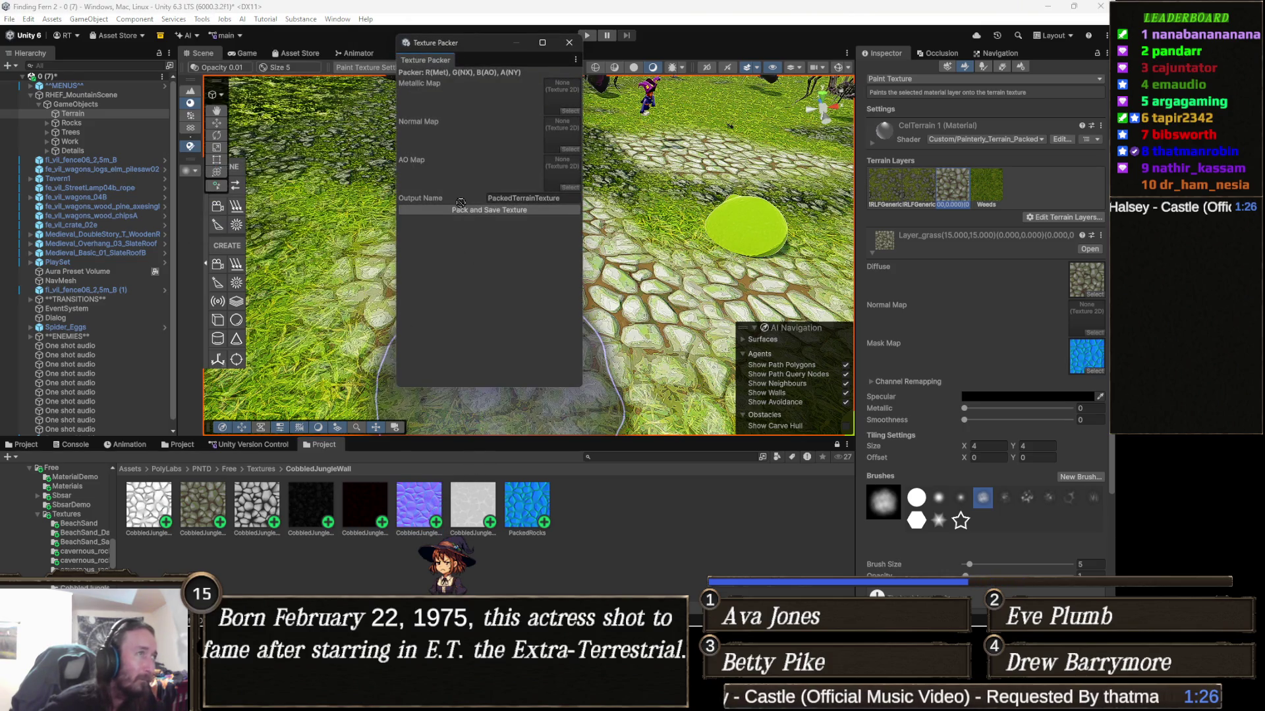
left_click_drag(519, 147, 571, 135)
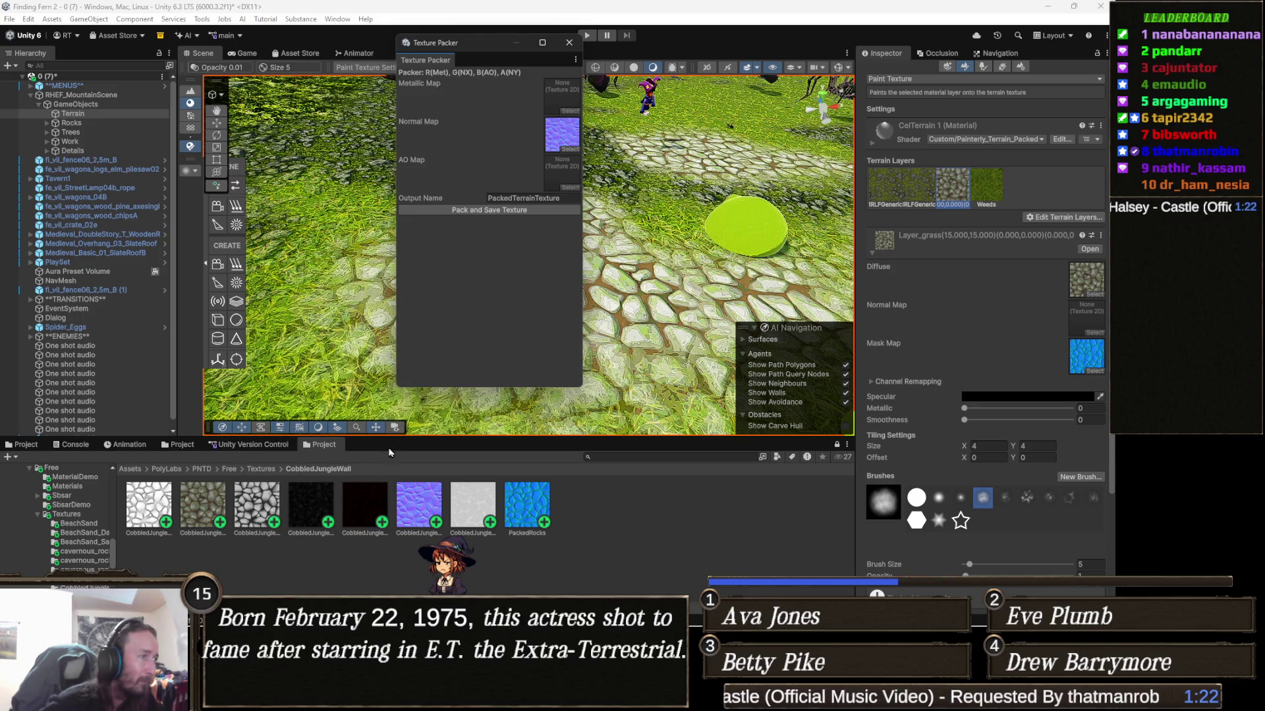
left_click_drag(521, 84, 561, 93)
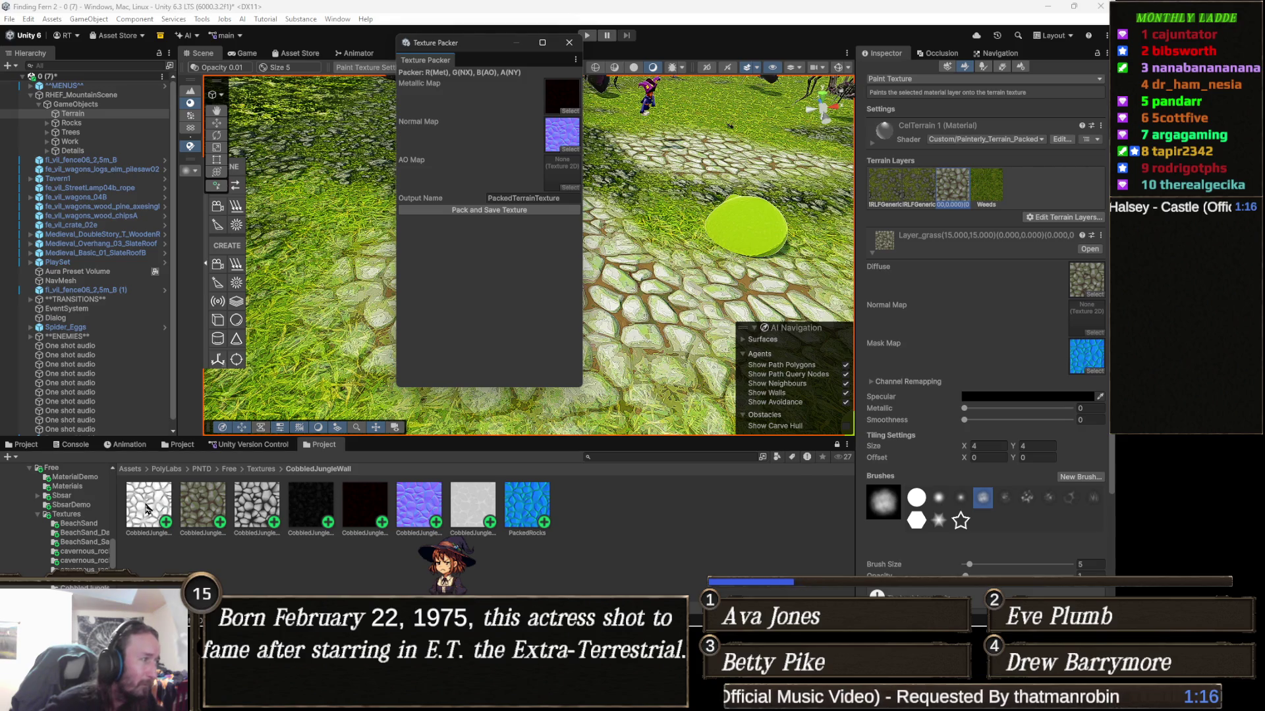
mouse_move(146, 509)
left_mouse_down()
mouse_move(586, 356)
mouse_move(633, 197)
mouse_move(561, 174)
left_mouse_up()
Replace the PackedTerrainTexture output name with PackedRocks, then pack and save the texture
left_click(540, 198)
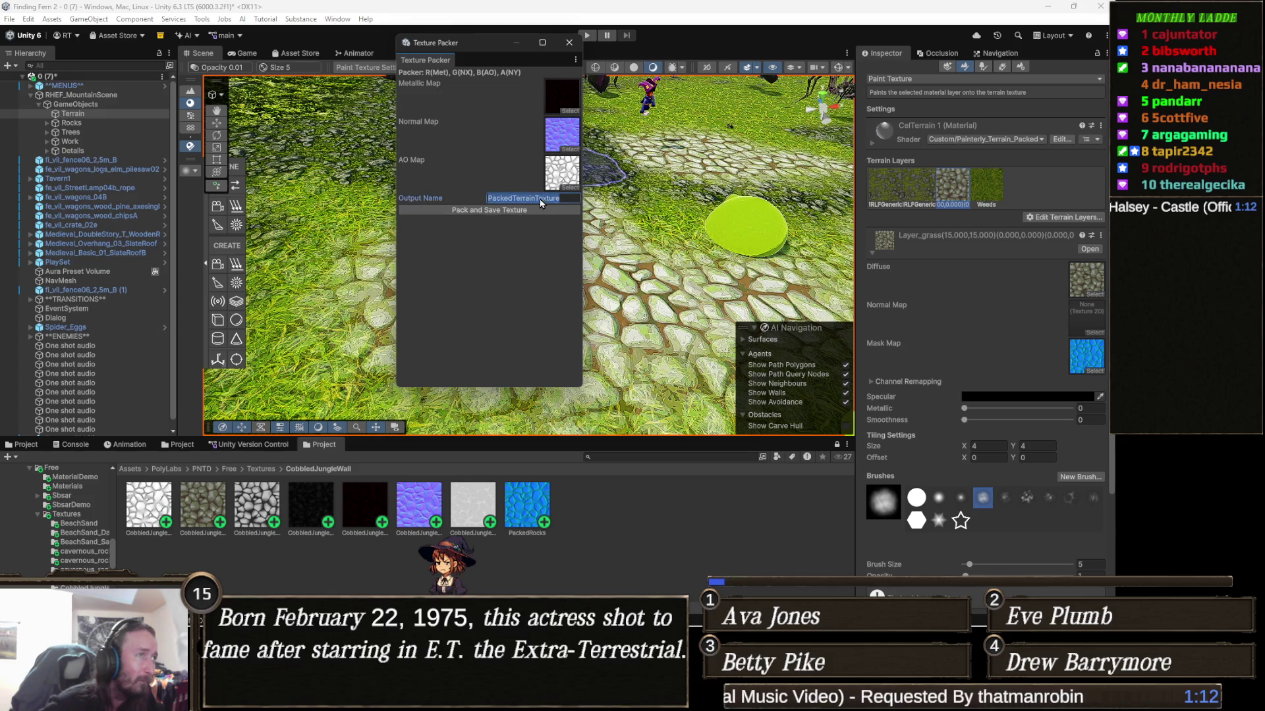
key("BackSpace")
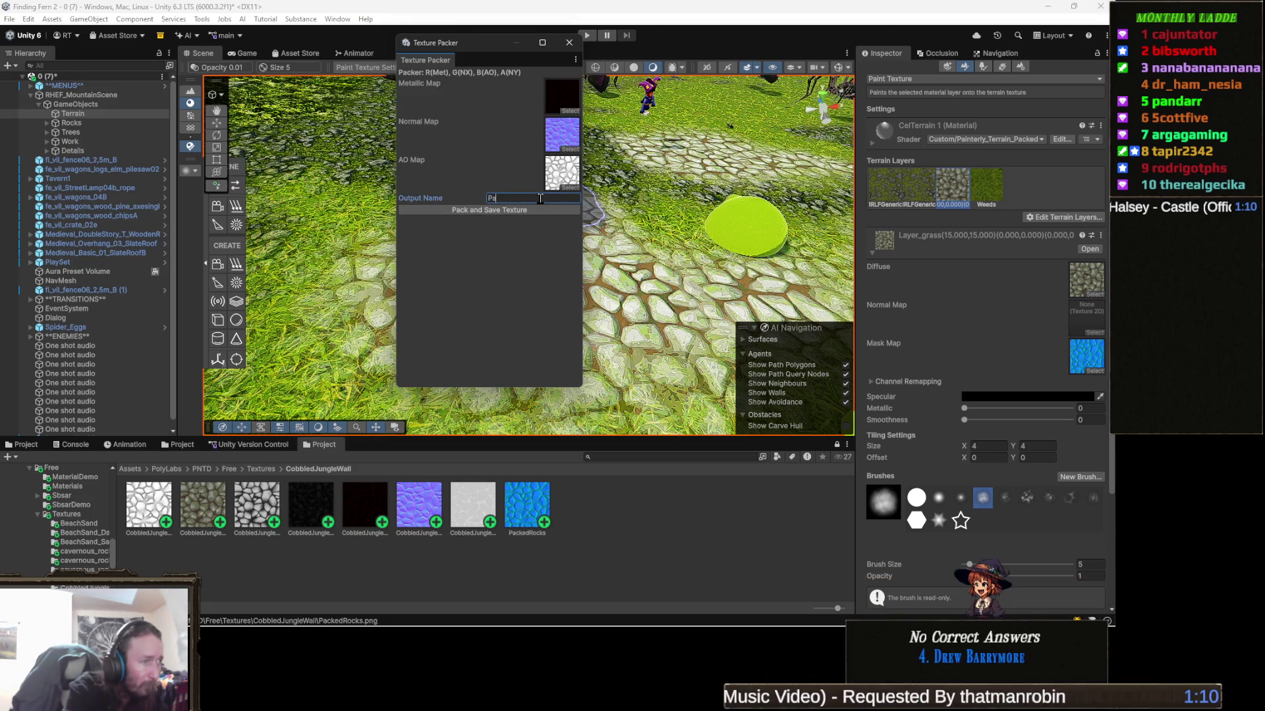
left_click(527, 535)
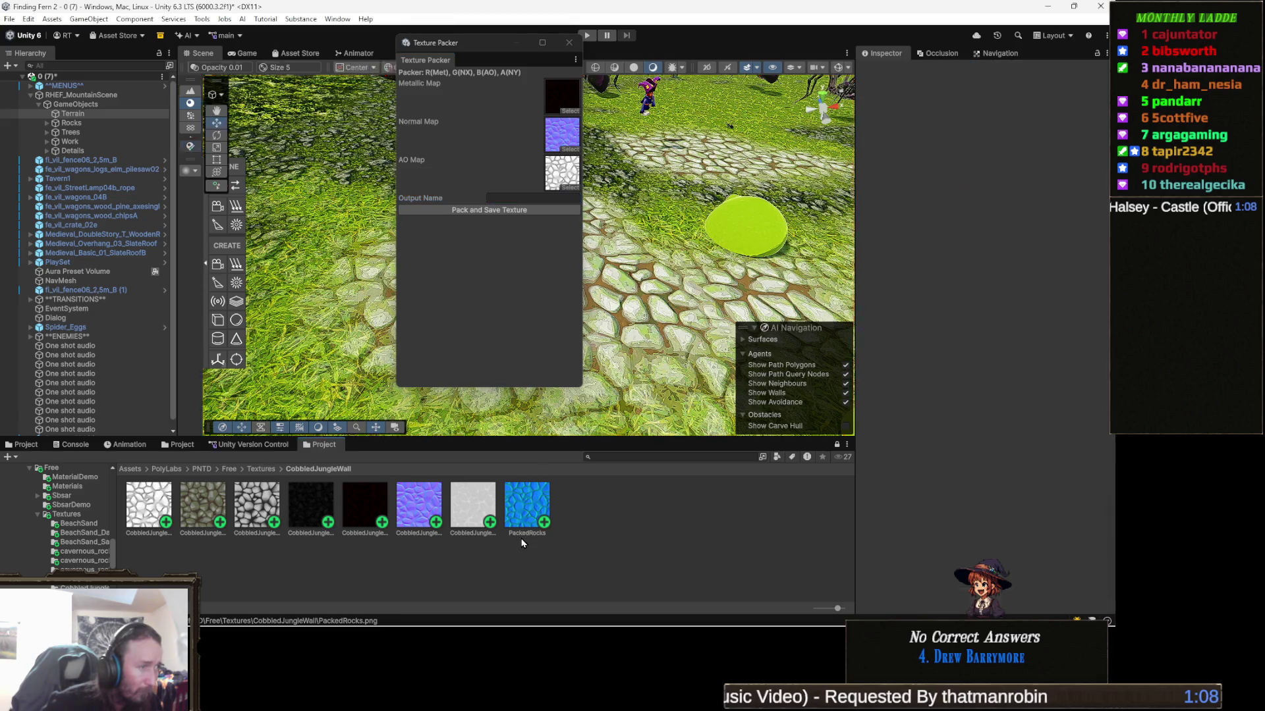
key("F2")
left_click(541, 199)
type("PackedRocks")
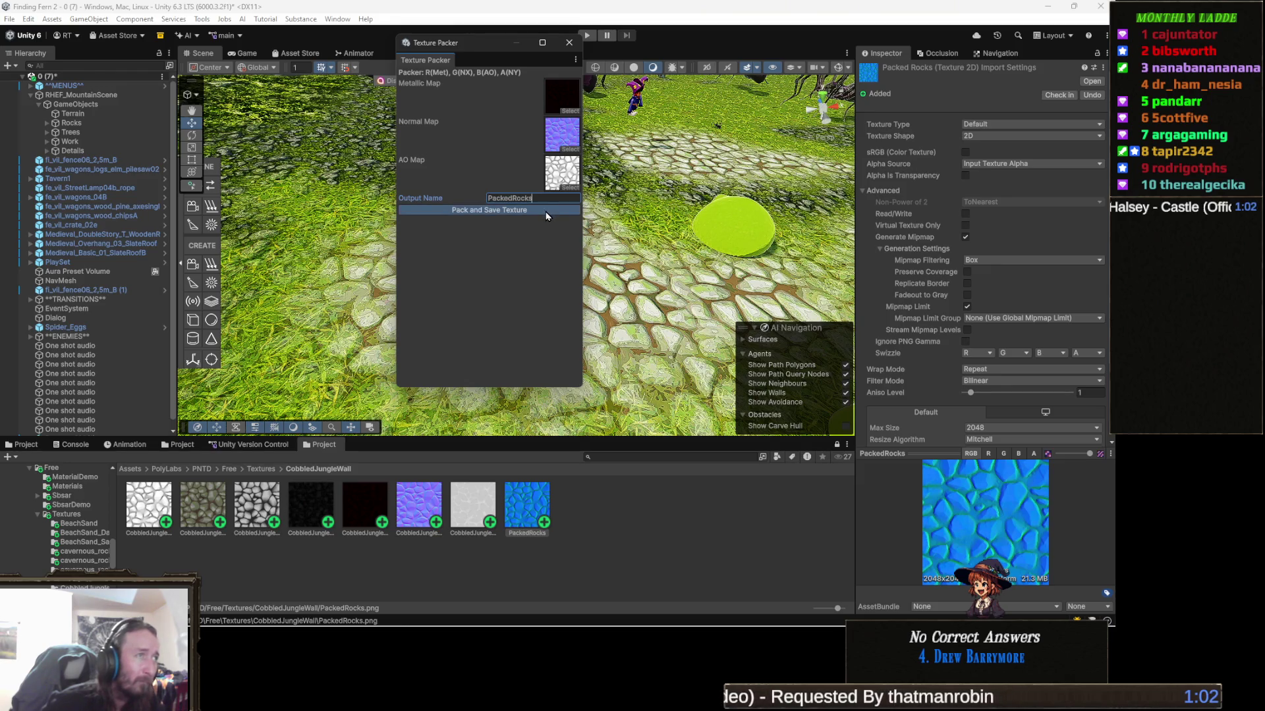
left_click(546, 211)
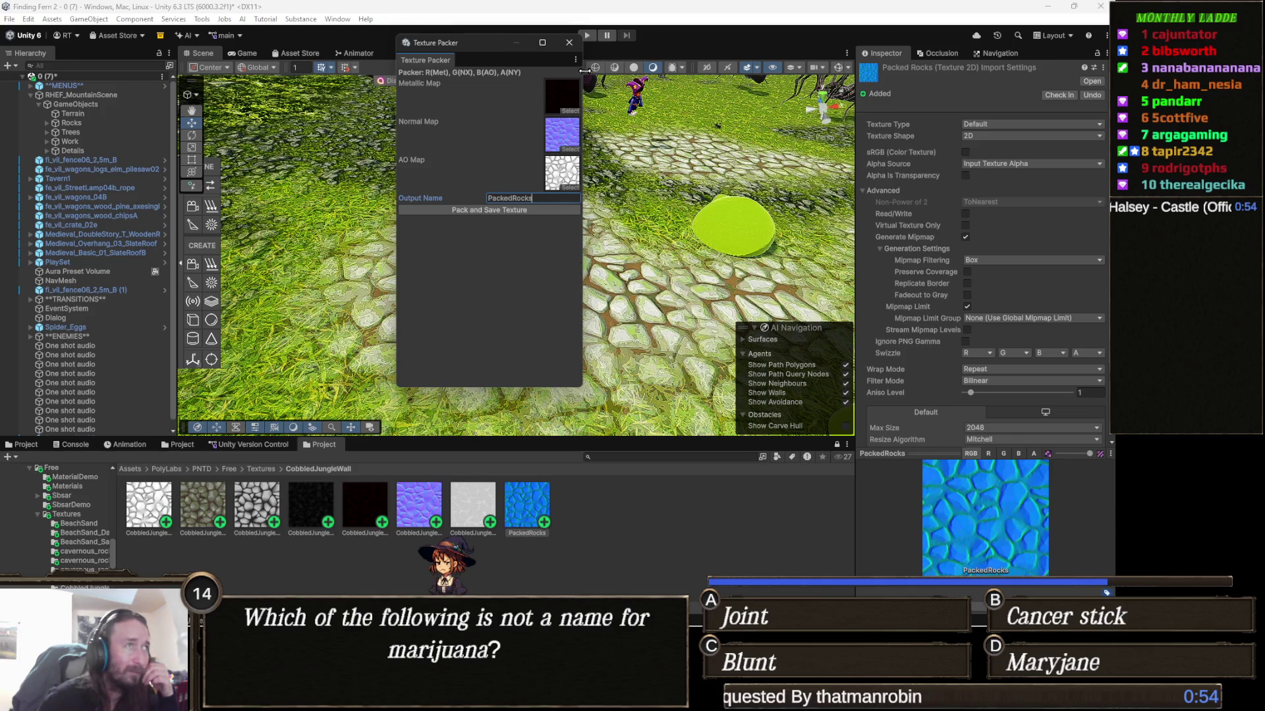
left_click(577, 45)
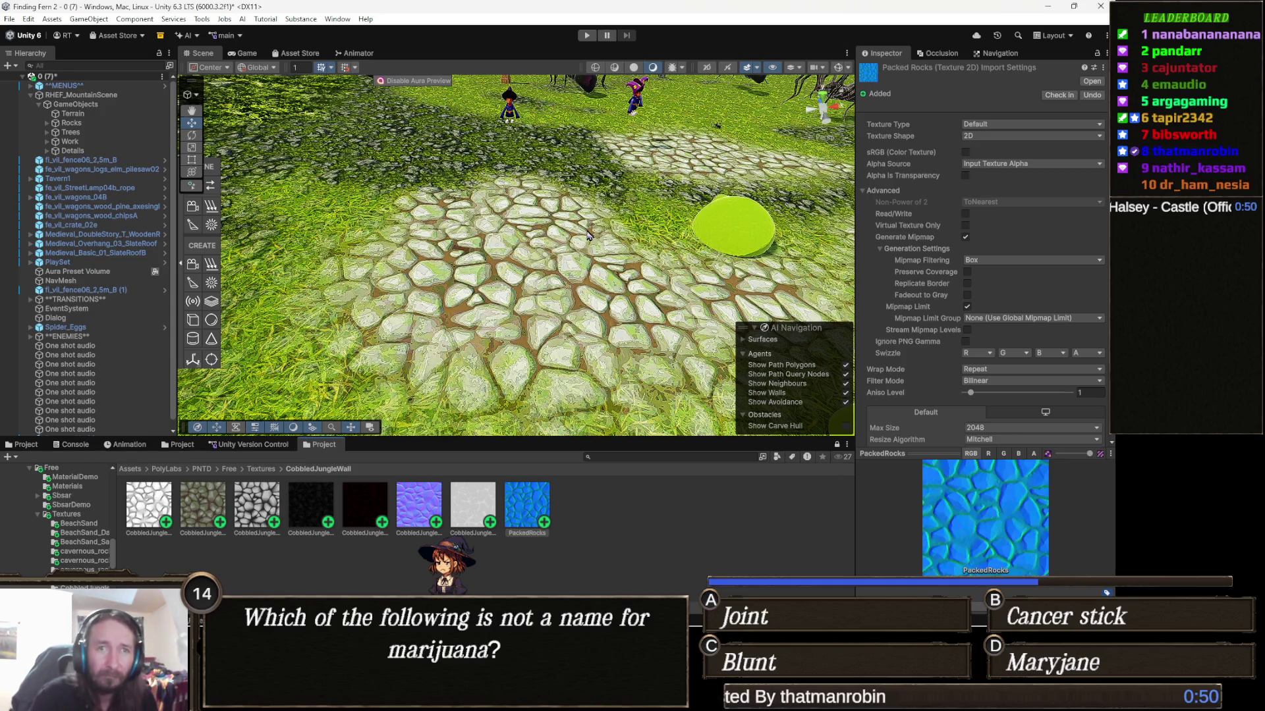
Survey the cobblestone path in the Scene view, then select the terrain to show its four paint layers
left_click_drag(628, 250, 568, 285)
key("s")
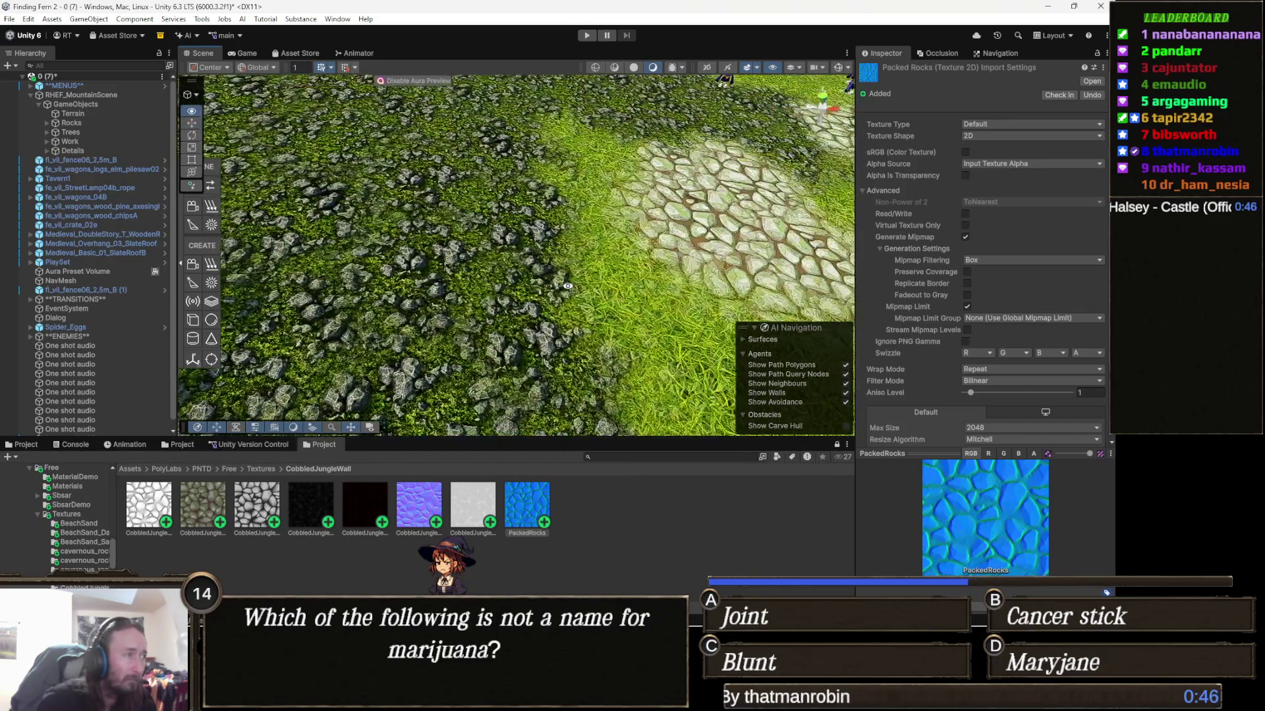
left_click(256, 520)
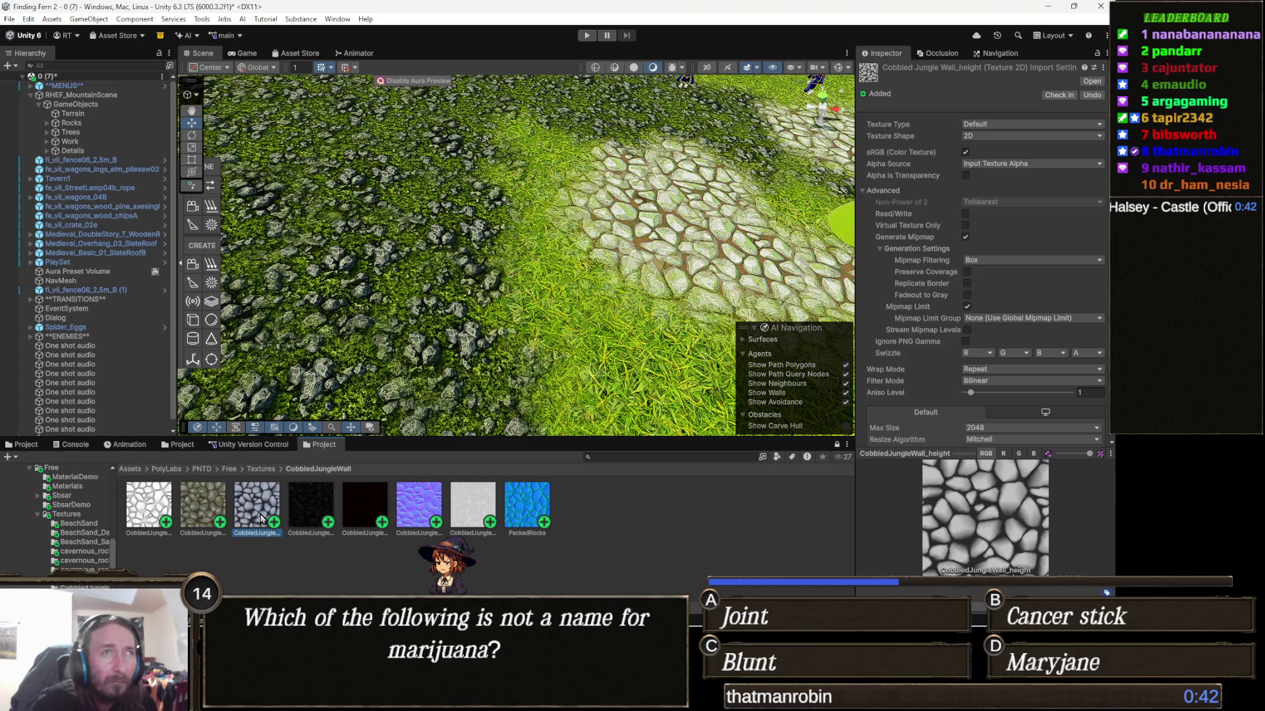
mouse_move(528, 287)
left_mouse_down()
mouse_move(578, 243)
mouse_move(564, 260)
left_mouse_up()
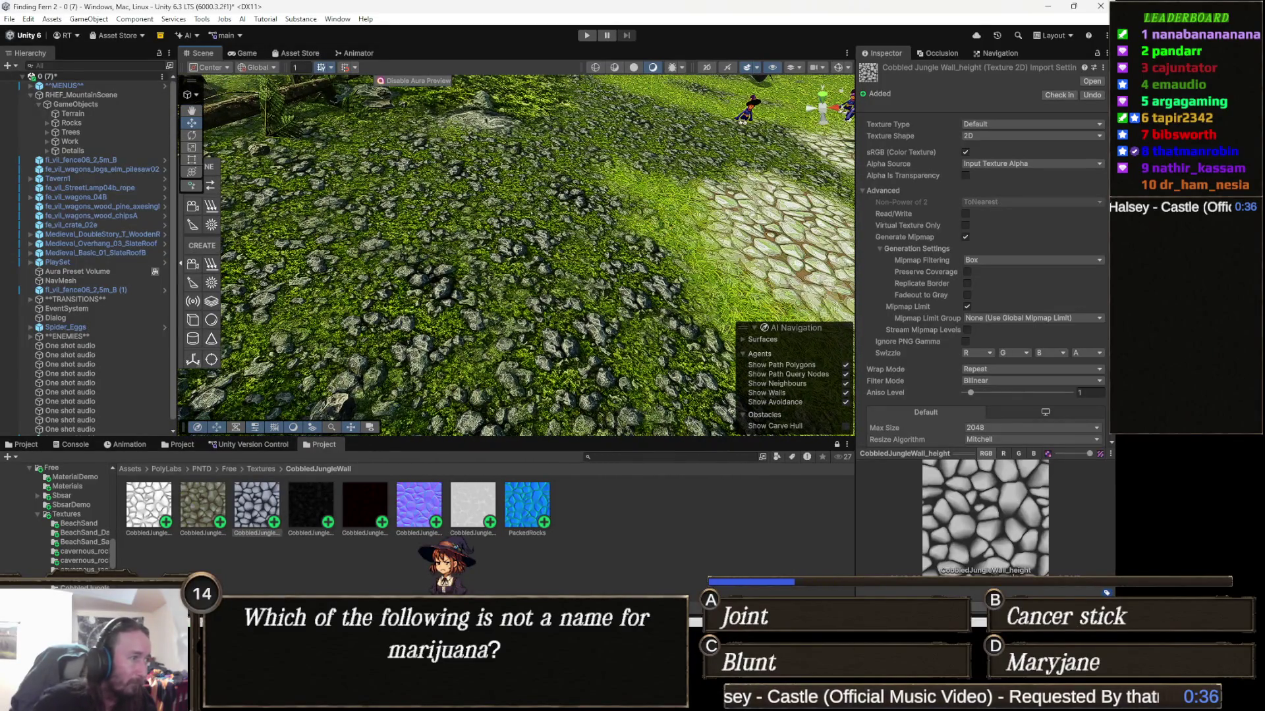
left_click(561, 297)
left_click(560, 298)
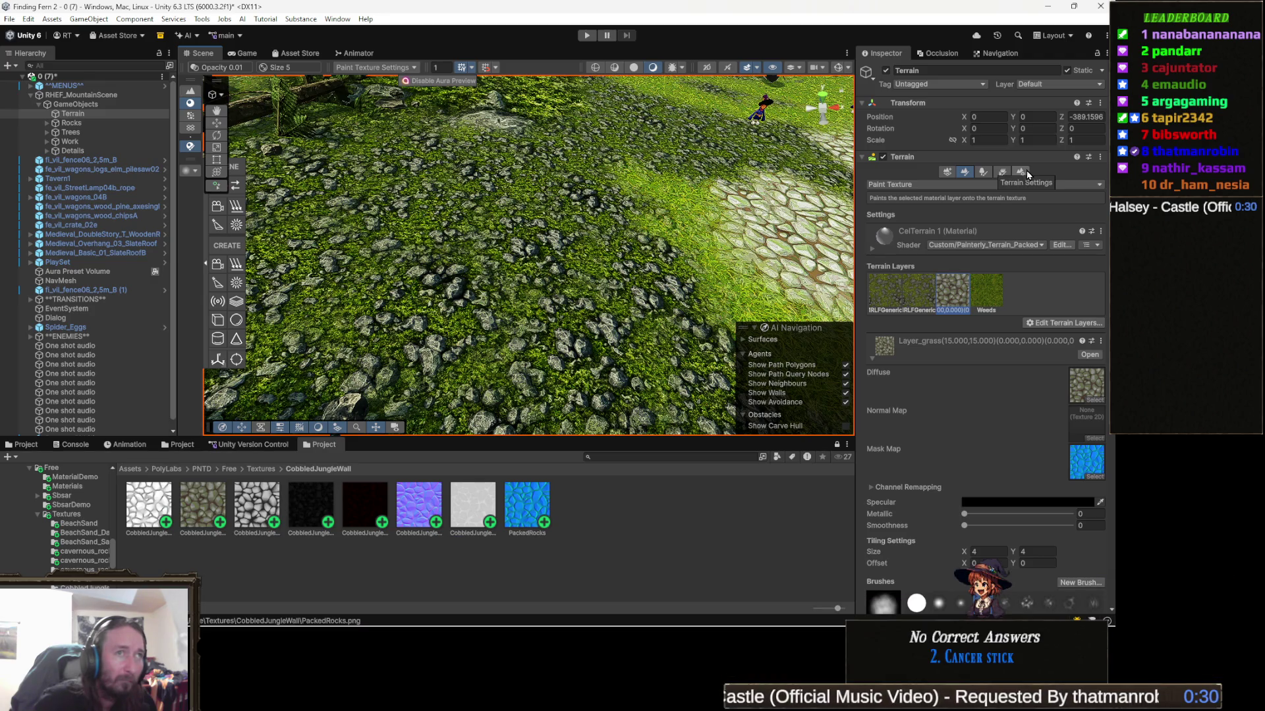
Locate the terrain's CelTerrain 1 material from Terrain Settings and select it in the project
left_click(1025, 171)
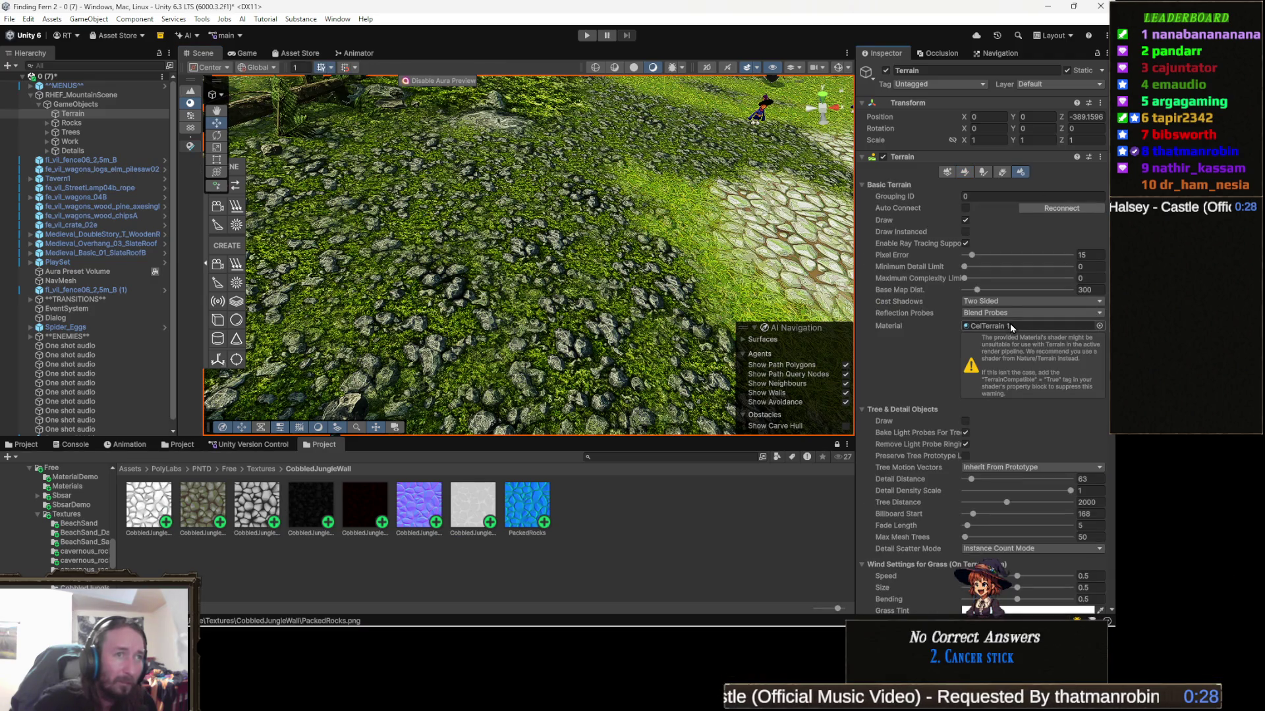
left_click(1011, 326)
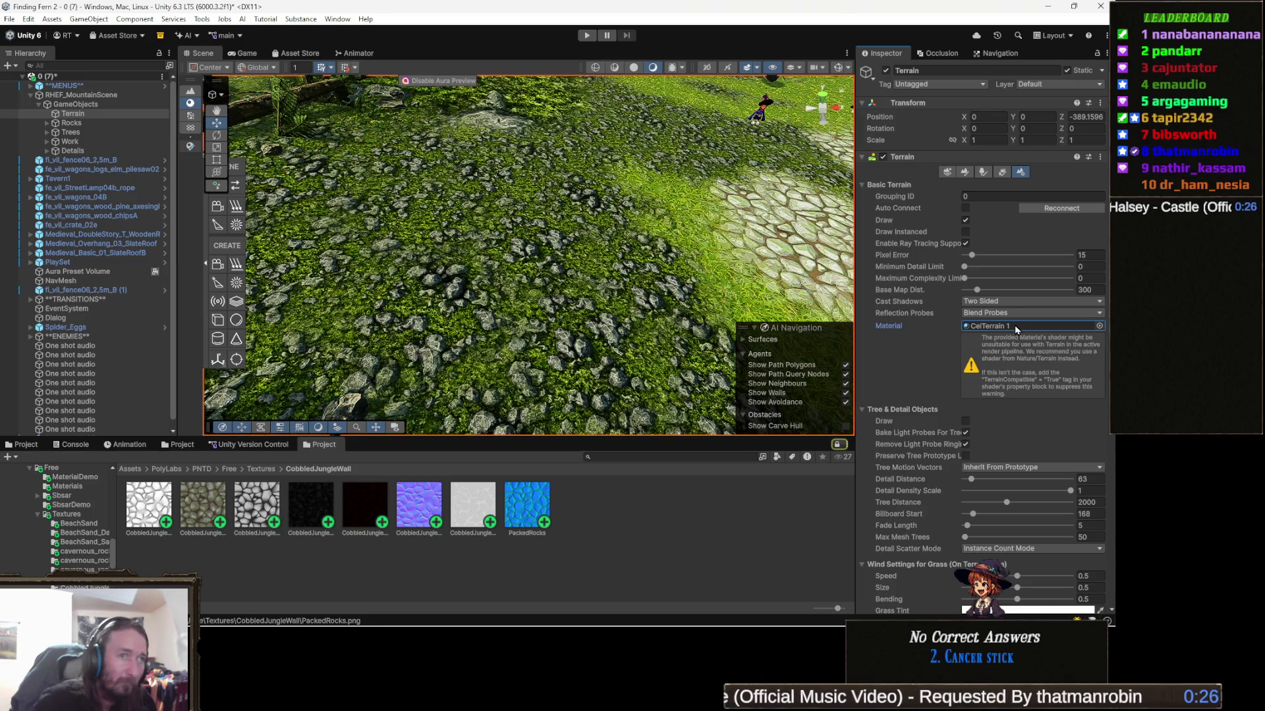
left_click(28, 448)
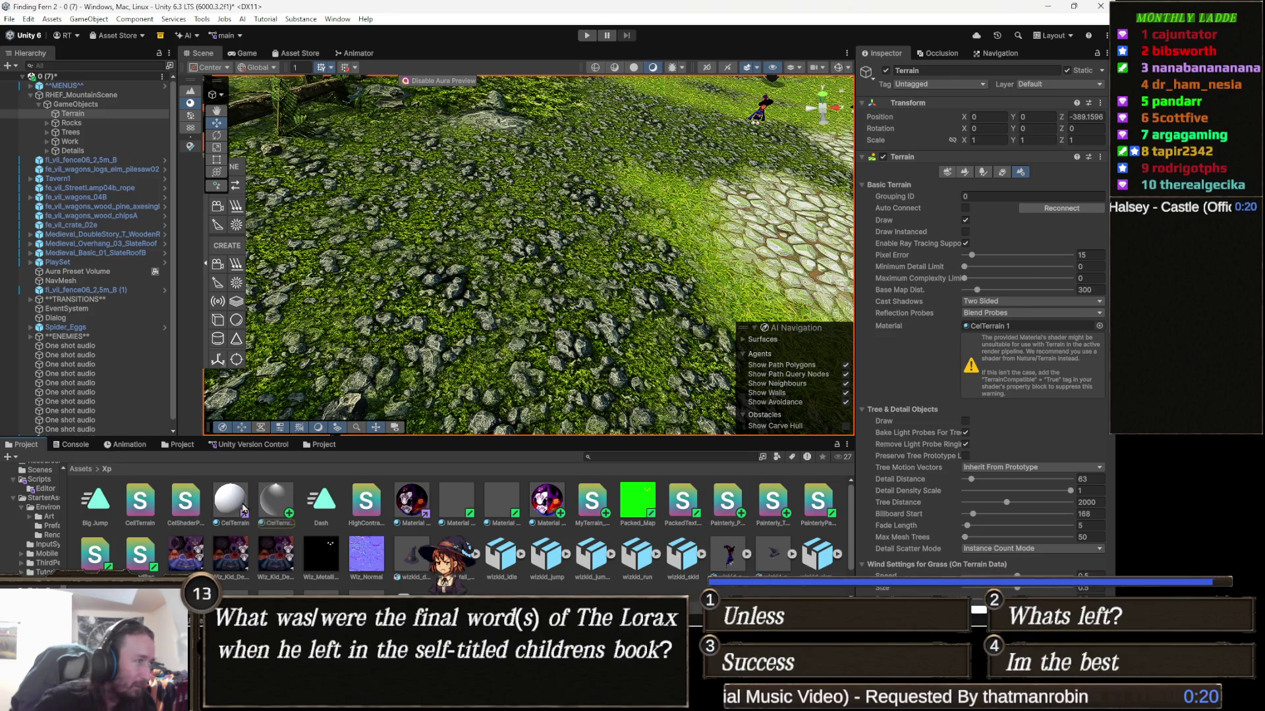
left_click(275, 504)
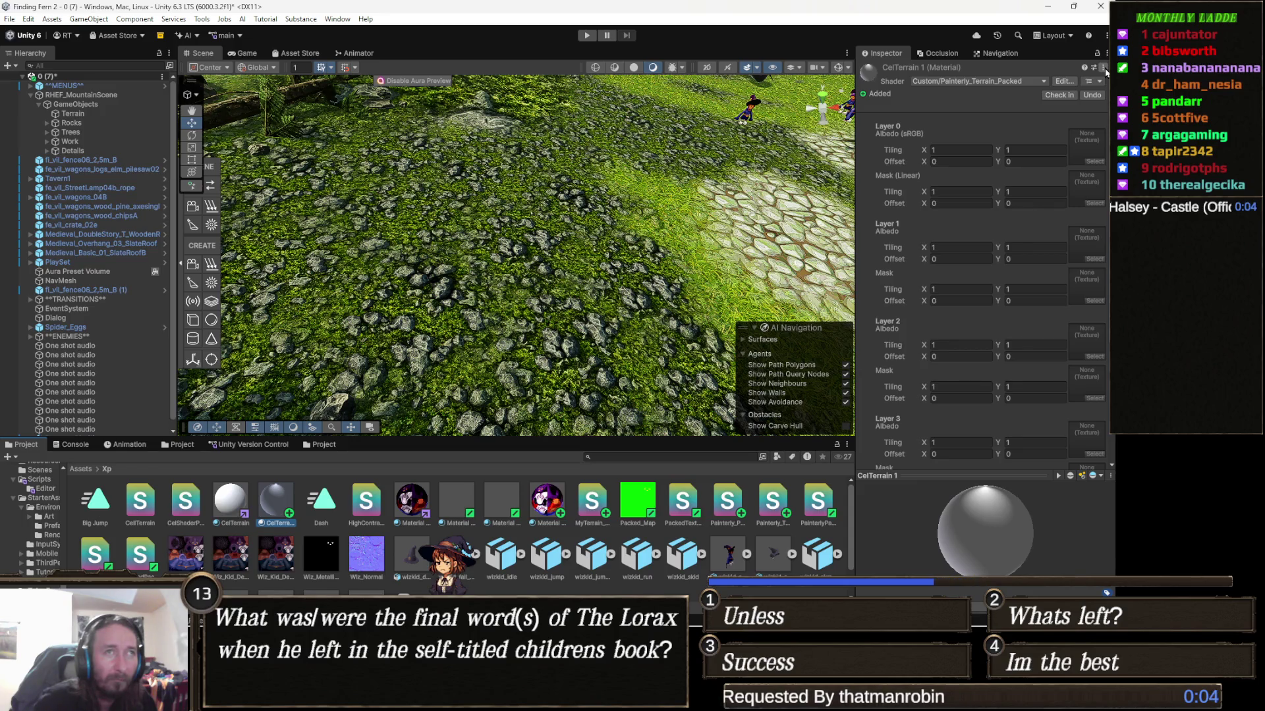
Open the material's Painterly_Terrain_Packed shader in Visual Studio with Edit Shader
left_click(1104, 68)
left_click(1033, 93)
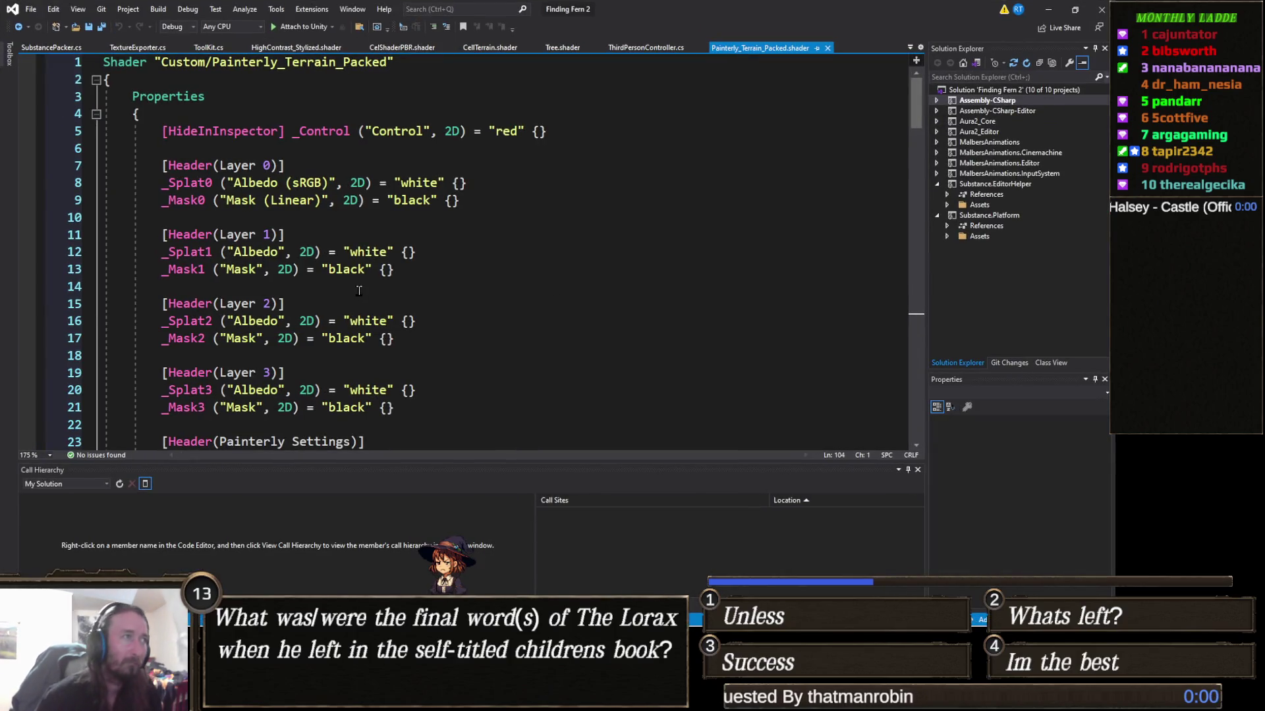
left_click(359, 287)
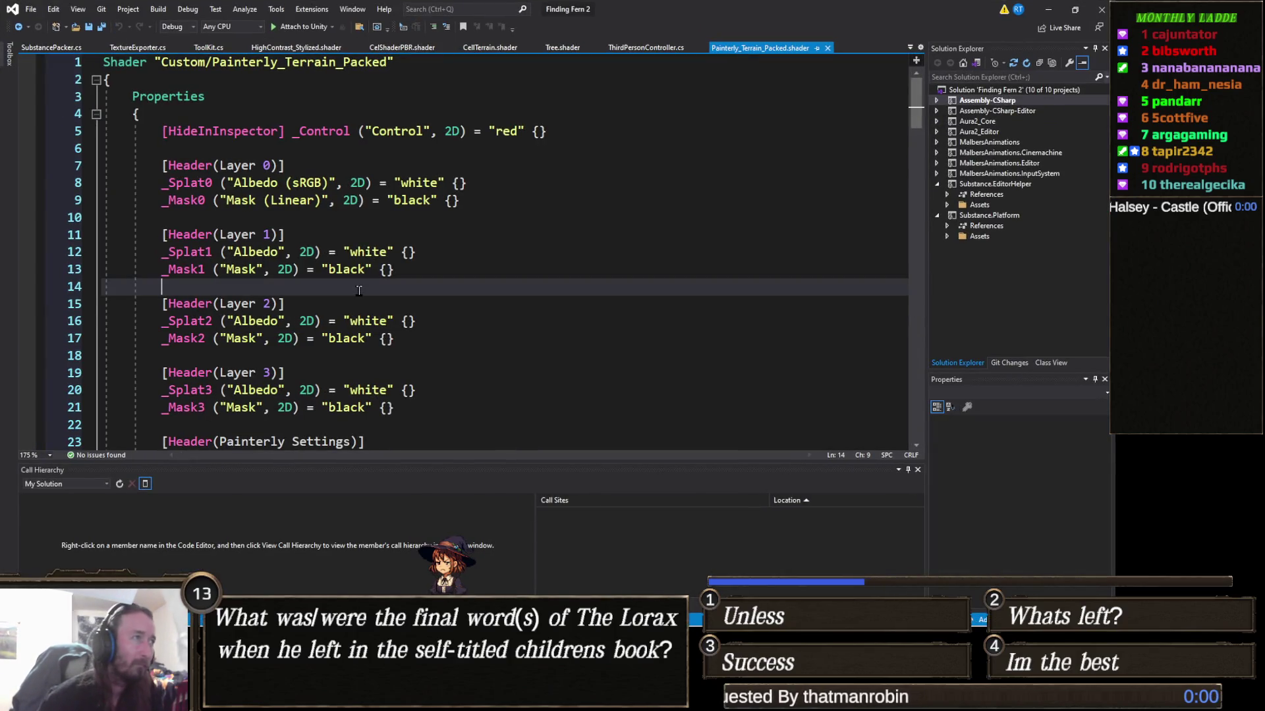
key("ctrl+a")
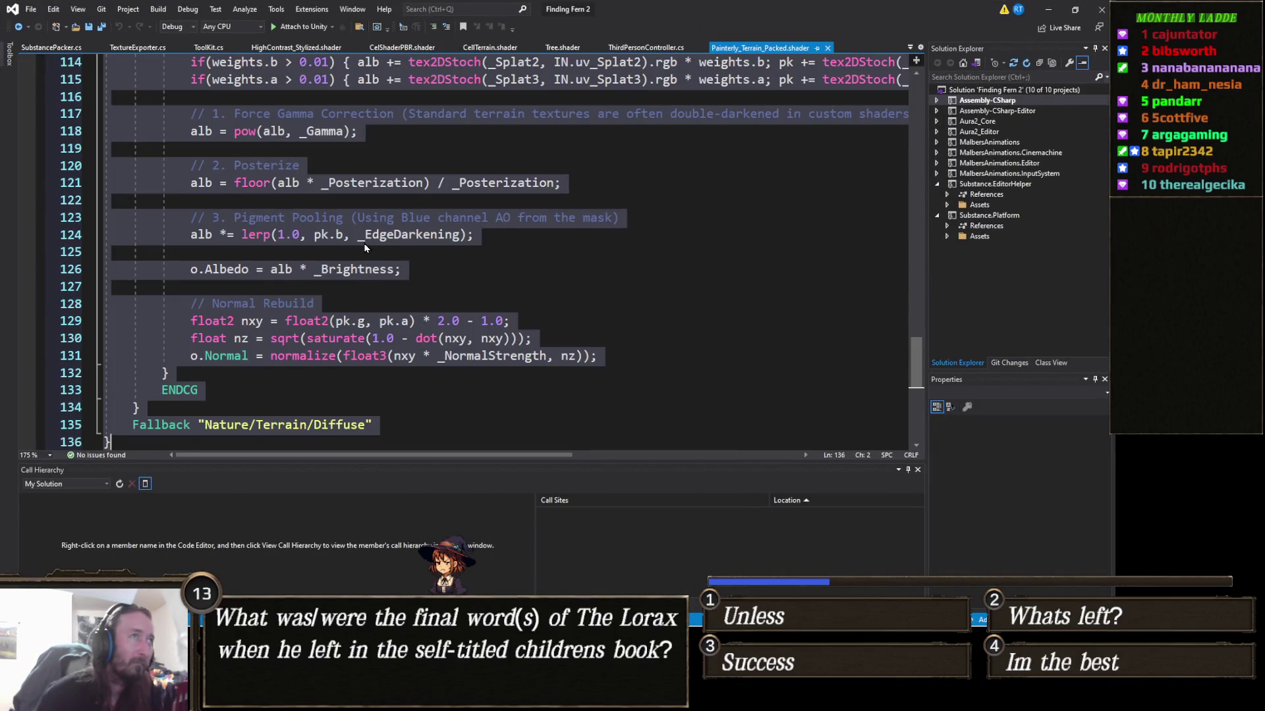
left_click(365, 242)
scroll(365, 244, "up", 4)
scroll(365, 244, "up", 5)
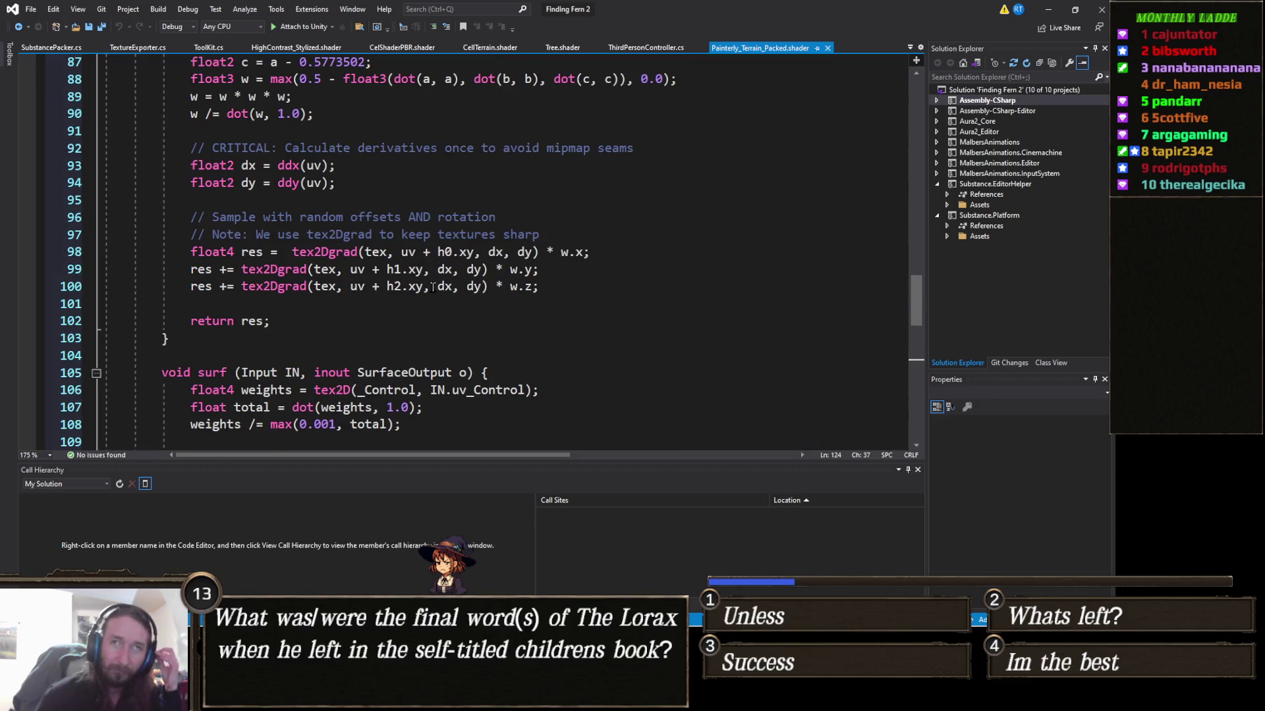
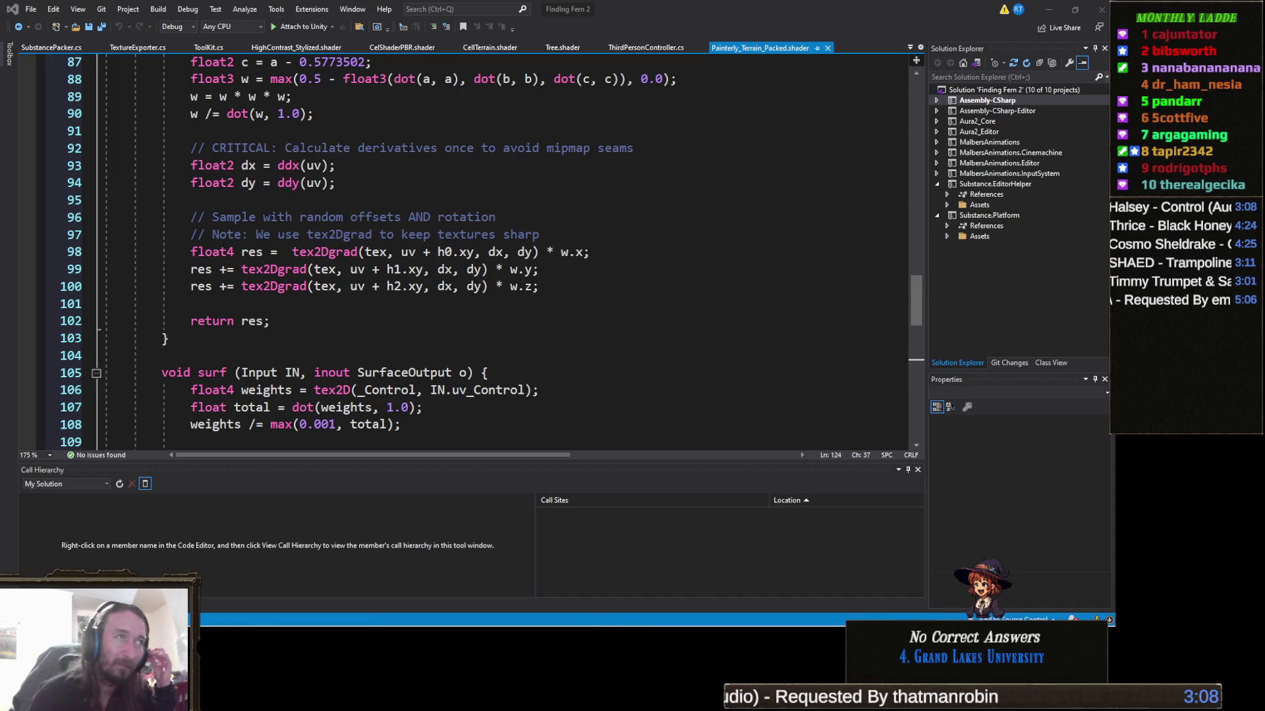
Place the cursor on the empty line before the Albedo output in the terrain shader
left_click(469, 215)
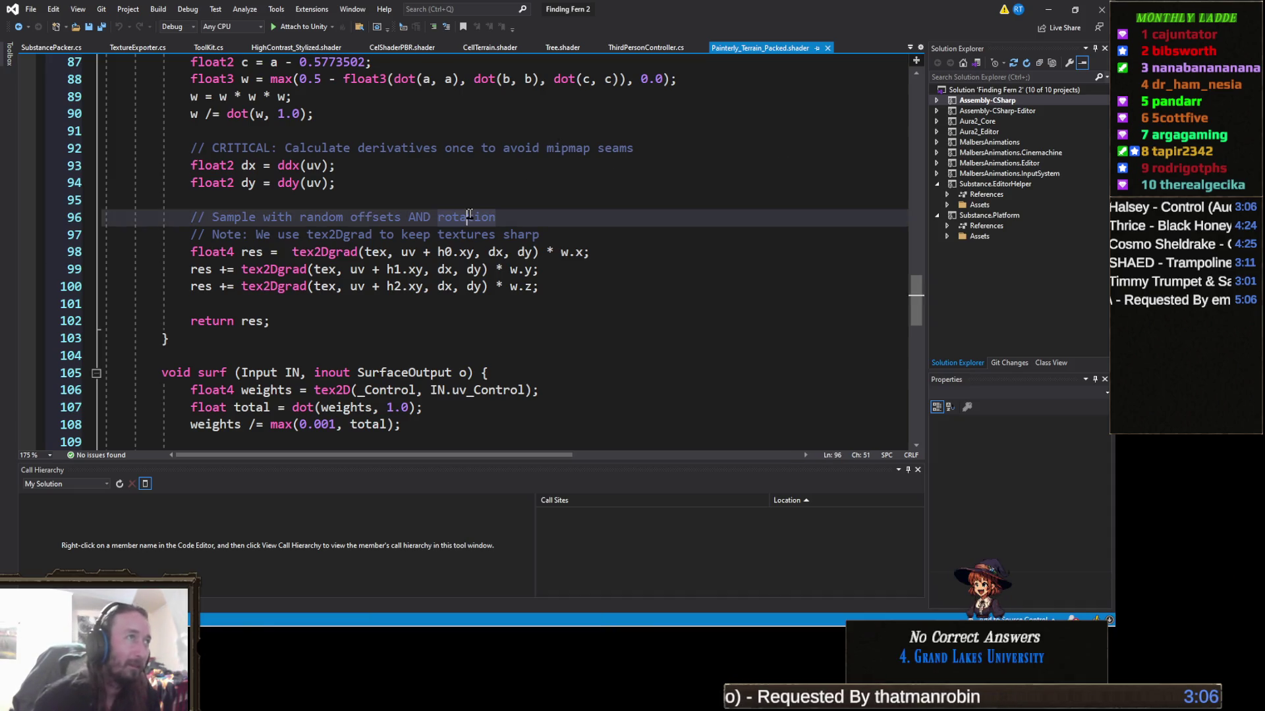
scroll(469, 215, "down", 9)
left_click(464, 254)
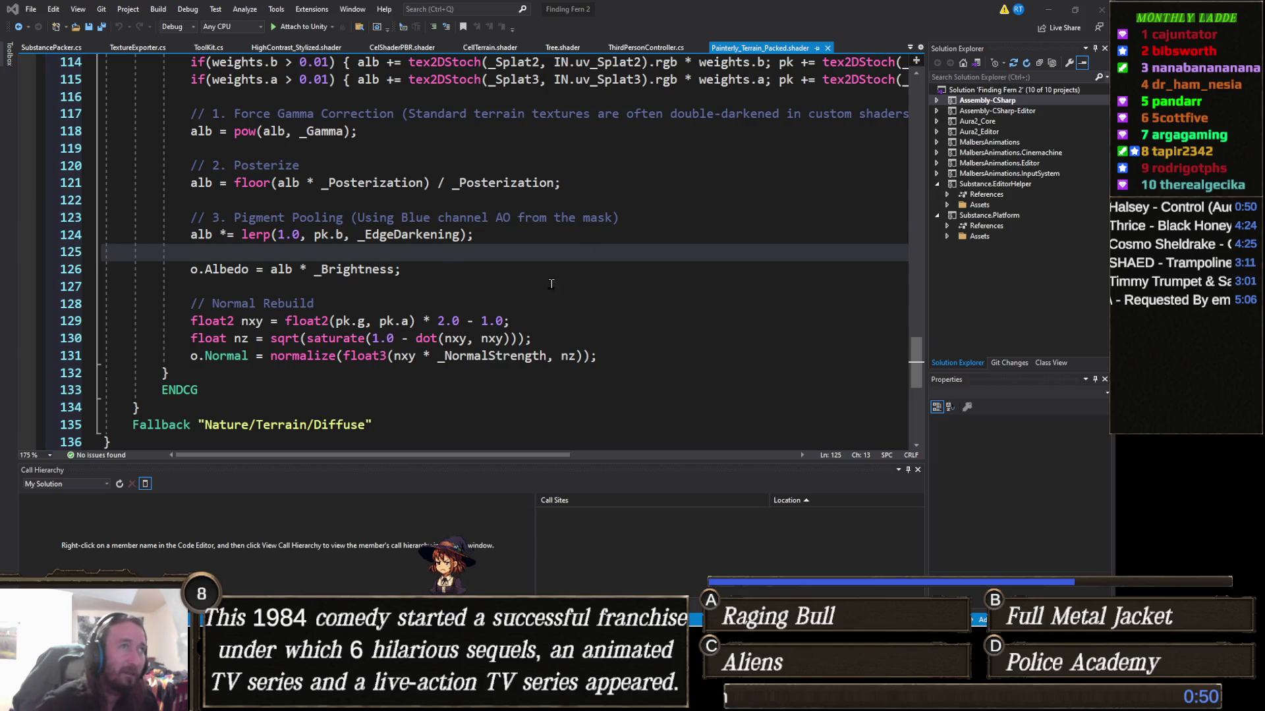
Scroll back up through the shader code and return to the Unity editor
scroll(553, 285, "up", 2)
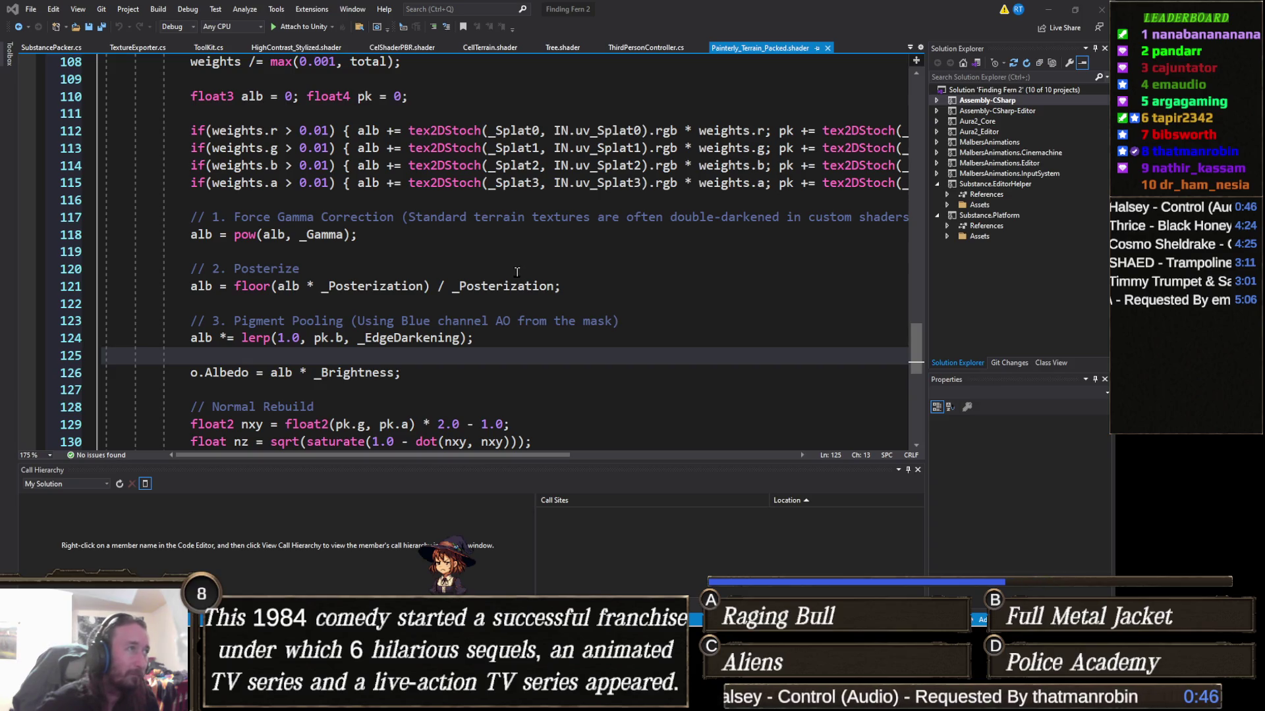
scroll(521, 270, "up", 3)
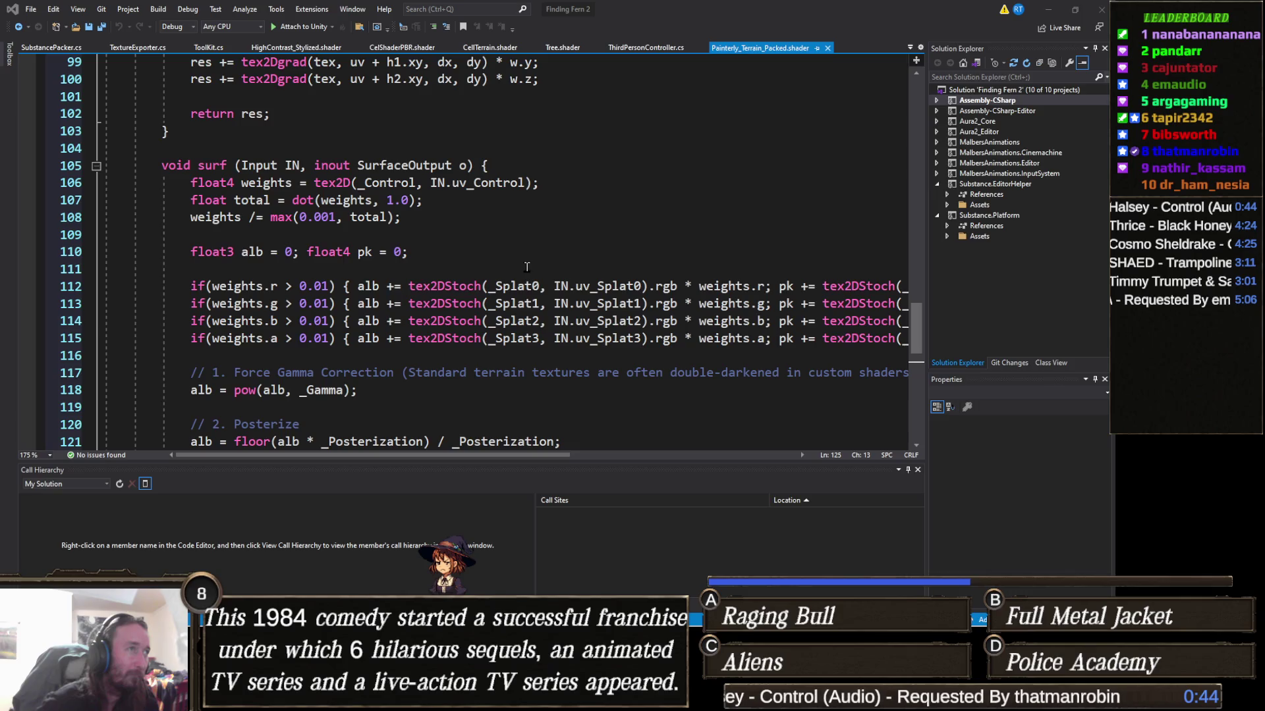
scroll(527, 266, "up", 3)
scroll(526, 266, "up", 4)
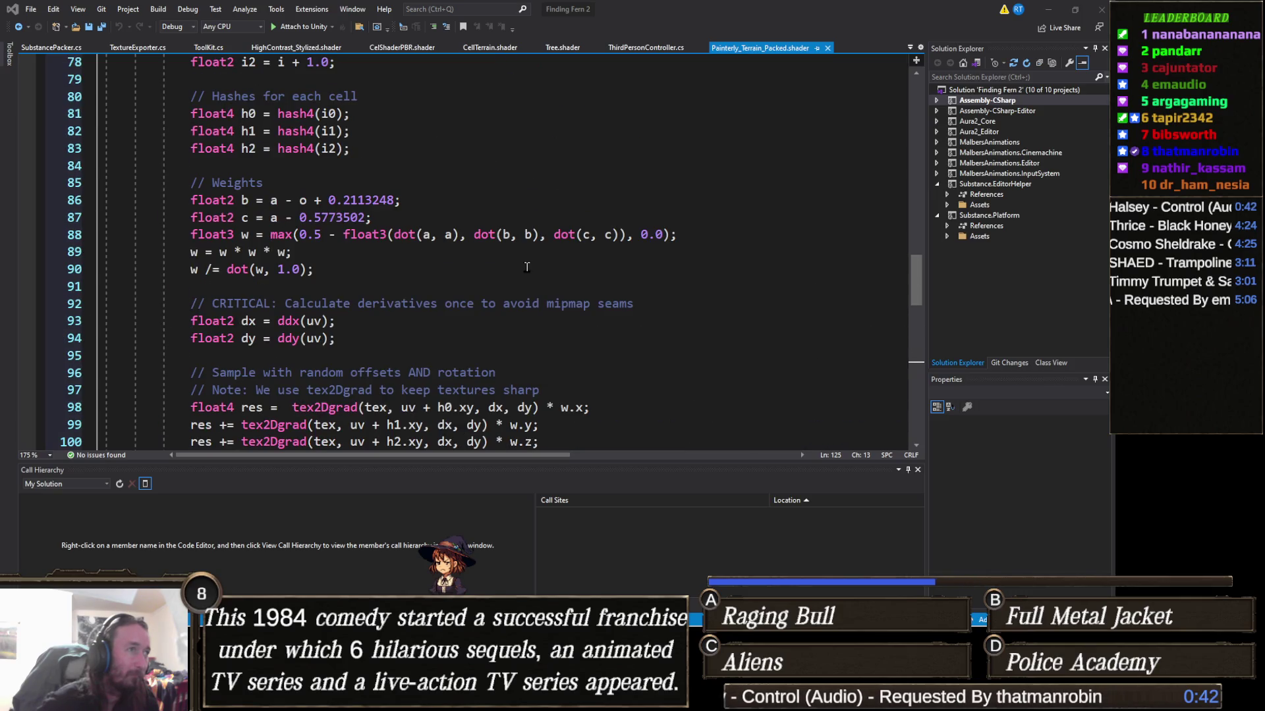
scroll(526, 266, "up", 2)
key("alt+Tab")
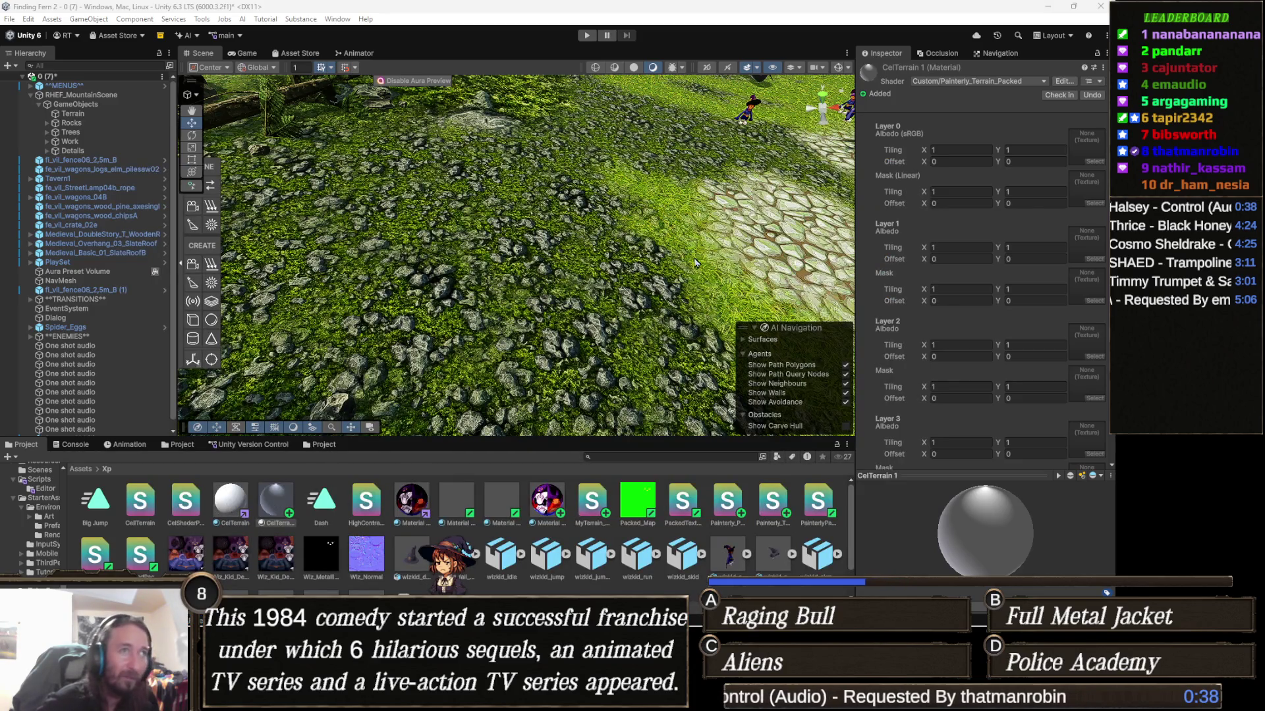
Select the Terrain and fly the scene camera over the cobblestone ground
left_click(329, 336)
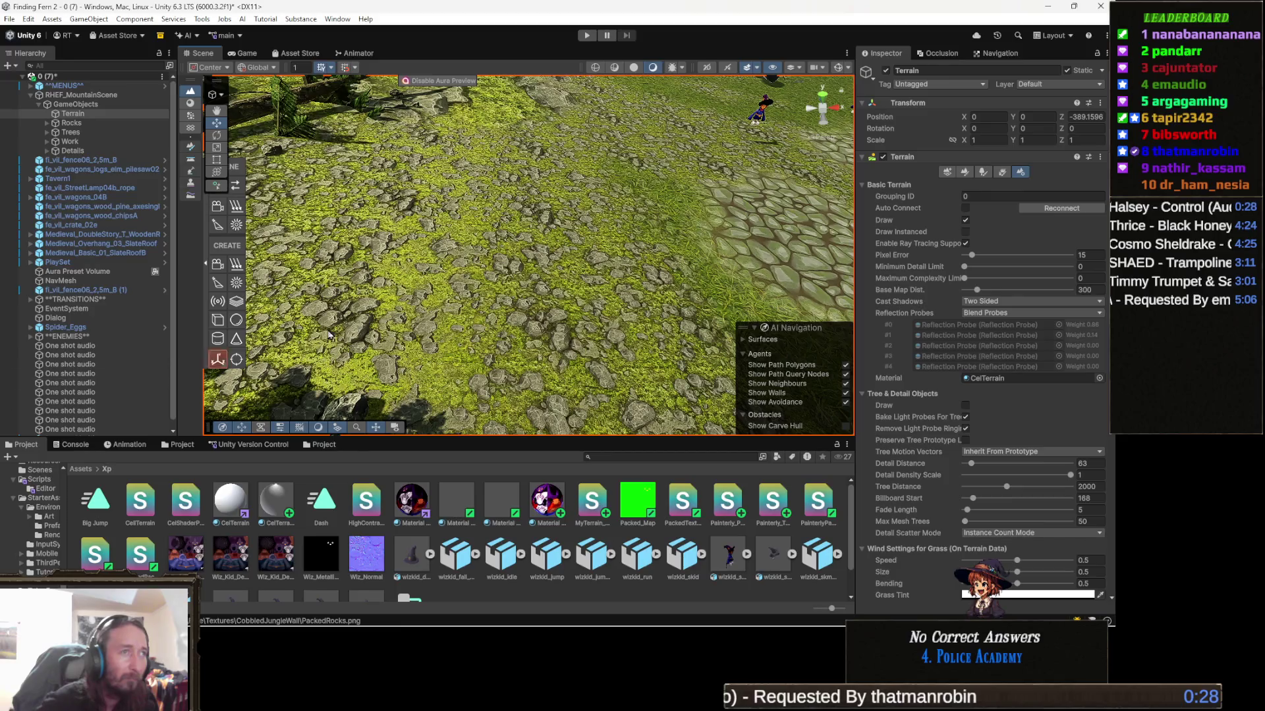
left_click_drag(329, 336, 505, 233)
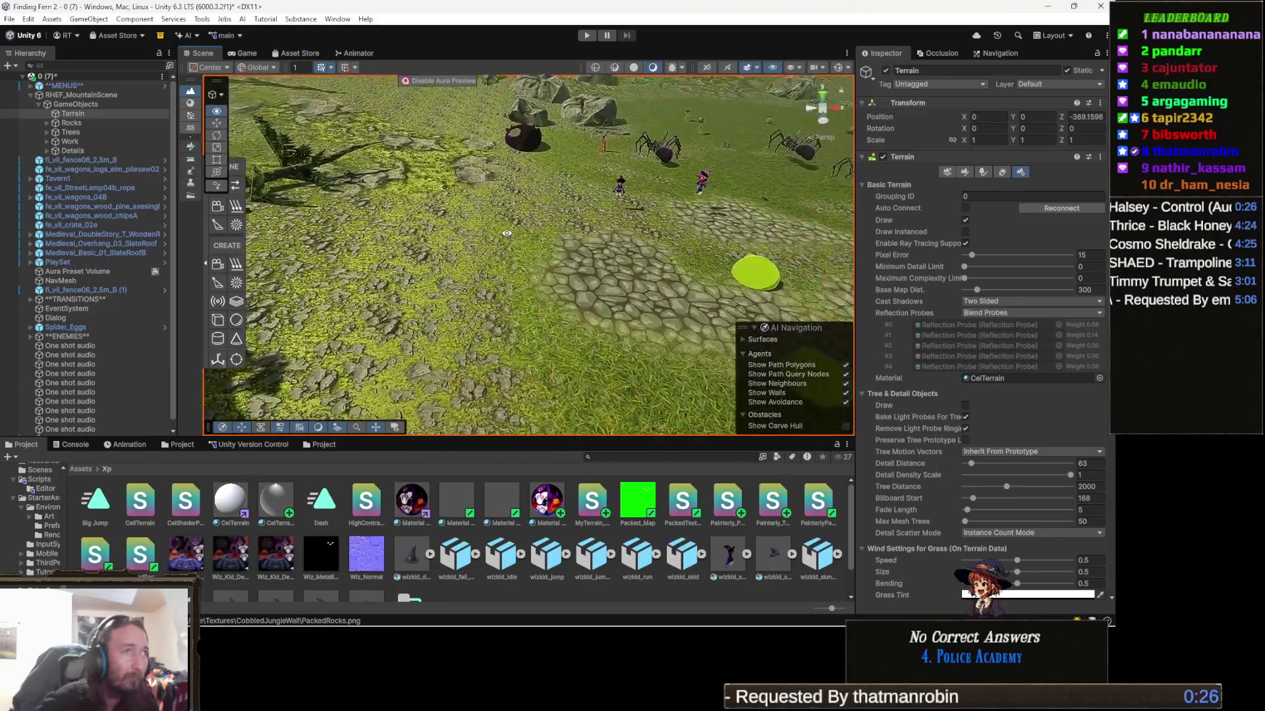
key("d")
key("w")
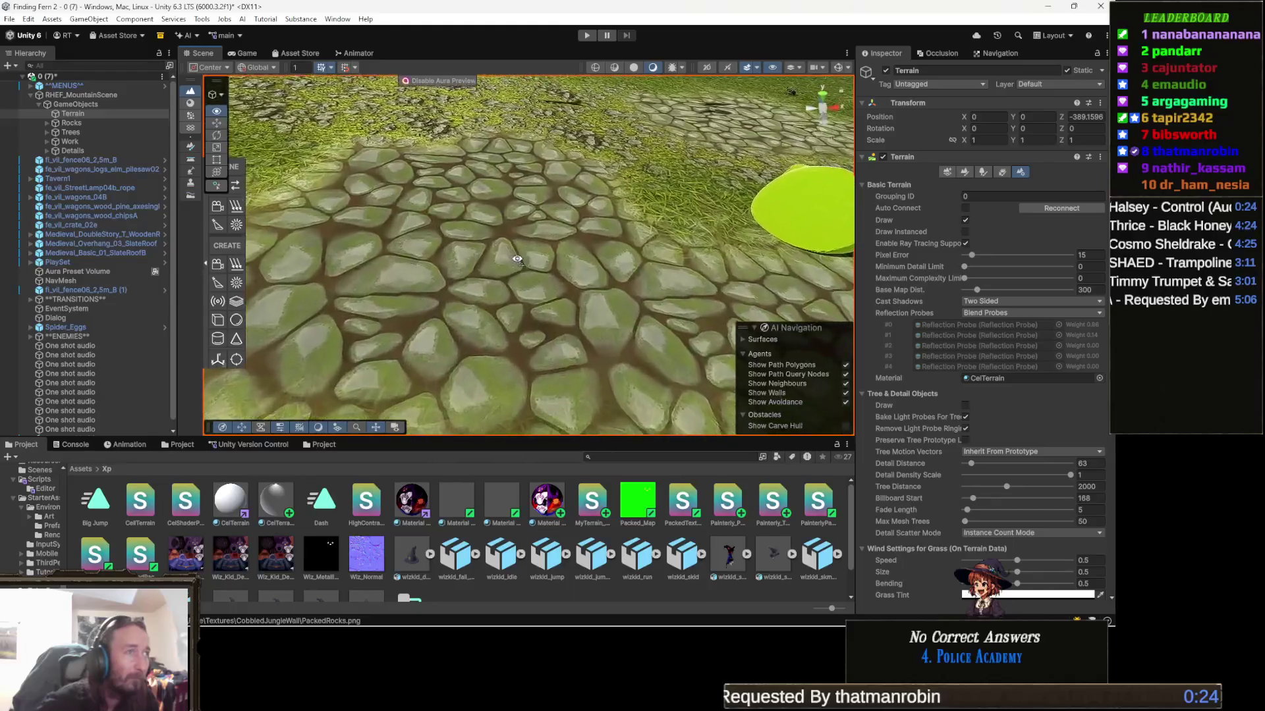
key("s")
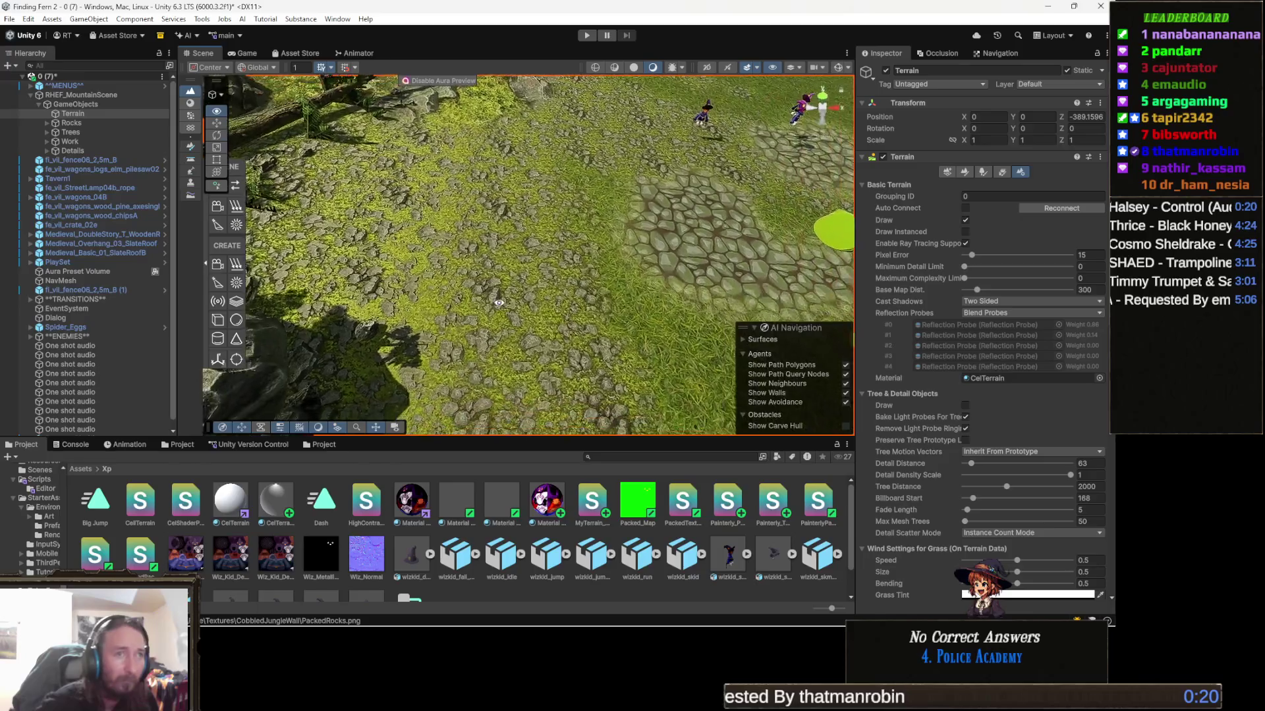
key("a")
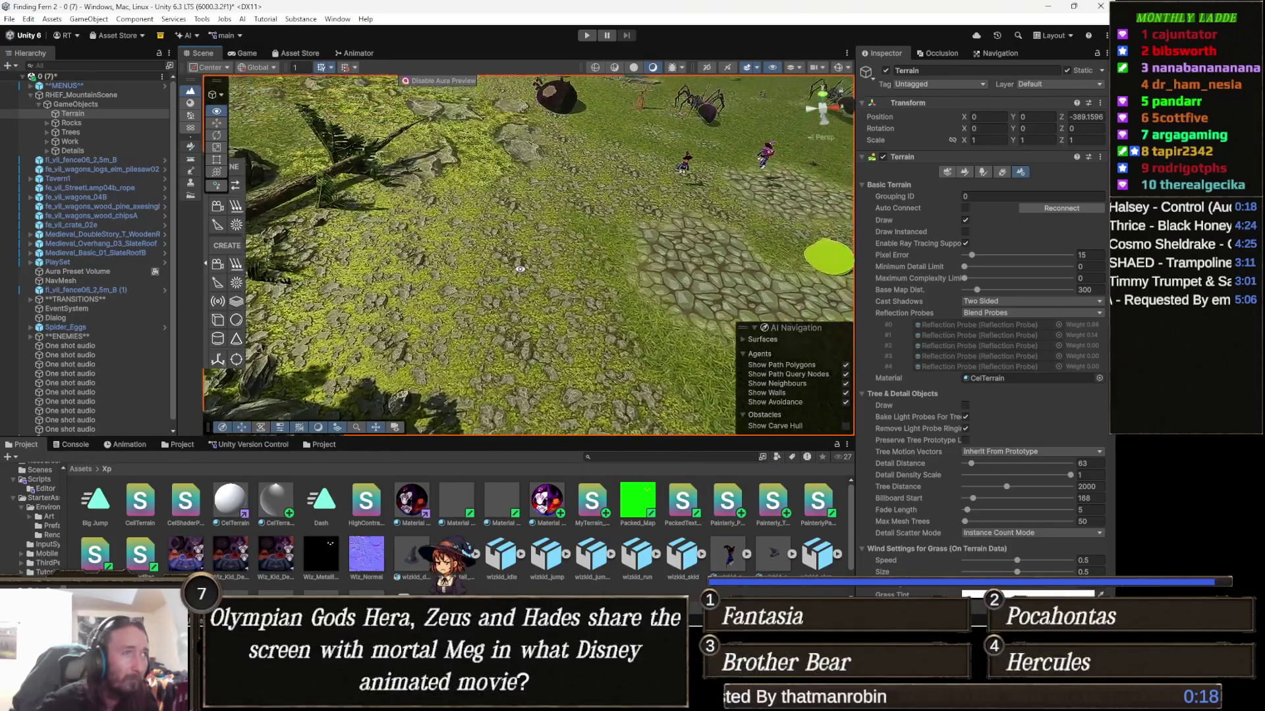
key("d")
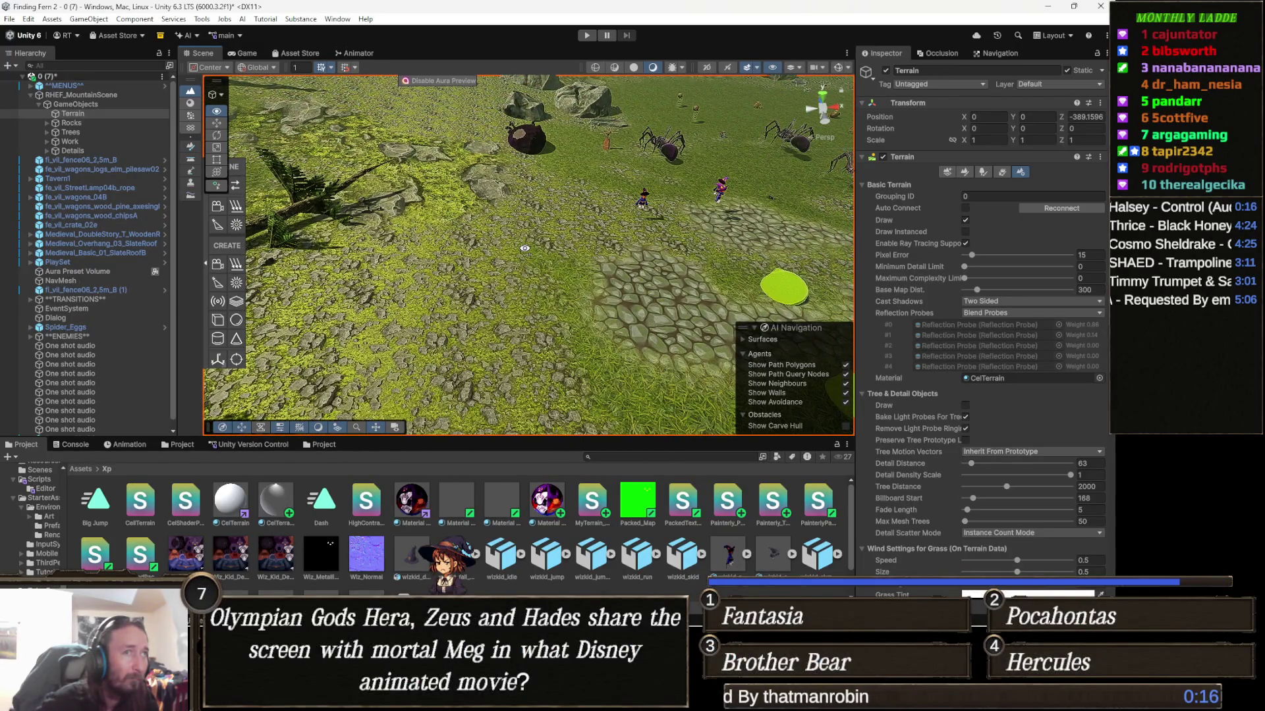
Fly in close to the mossy rocks and boulders, then check the CelTerrain material's shader
key("w")
key("s")
key("w")
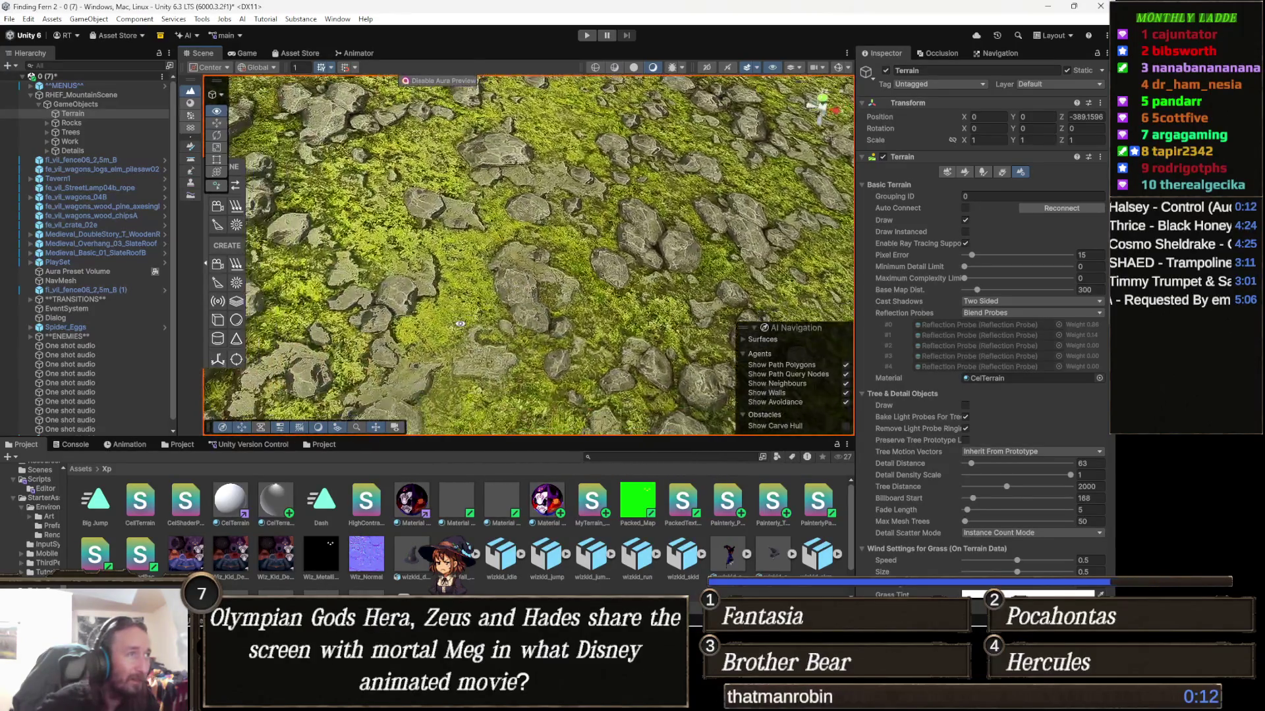
mouse_move(463, 346)
left_mouse_down()
mouse_move(445, 389)
mouse_move(455, 247)
left_mouse_up()
mouse_move(469, 182)
left_mouse_down()
mouse_move(465, 273)
mouse_move(579, 307)
left_mouse_up()
left_click_drag(679, 278, 738, 335)
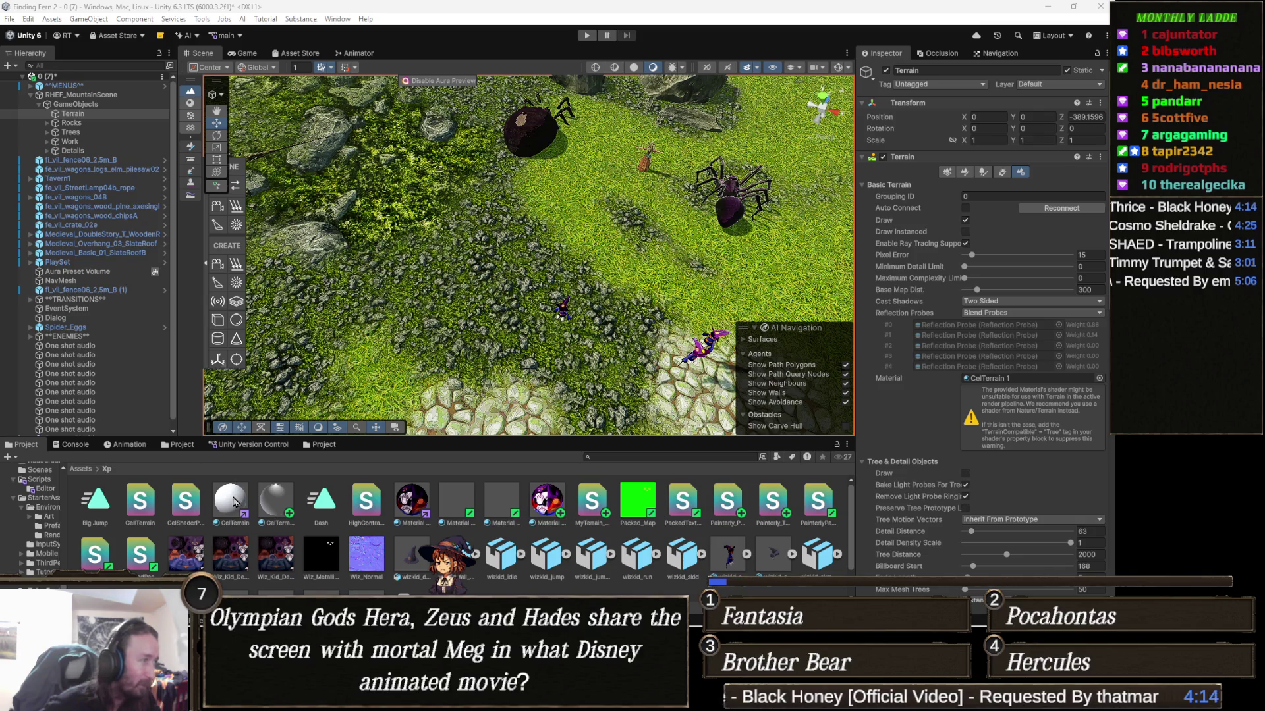
left_click(231, 504)
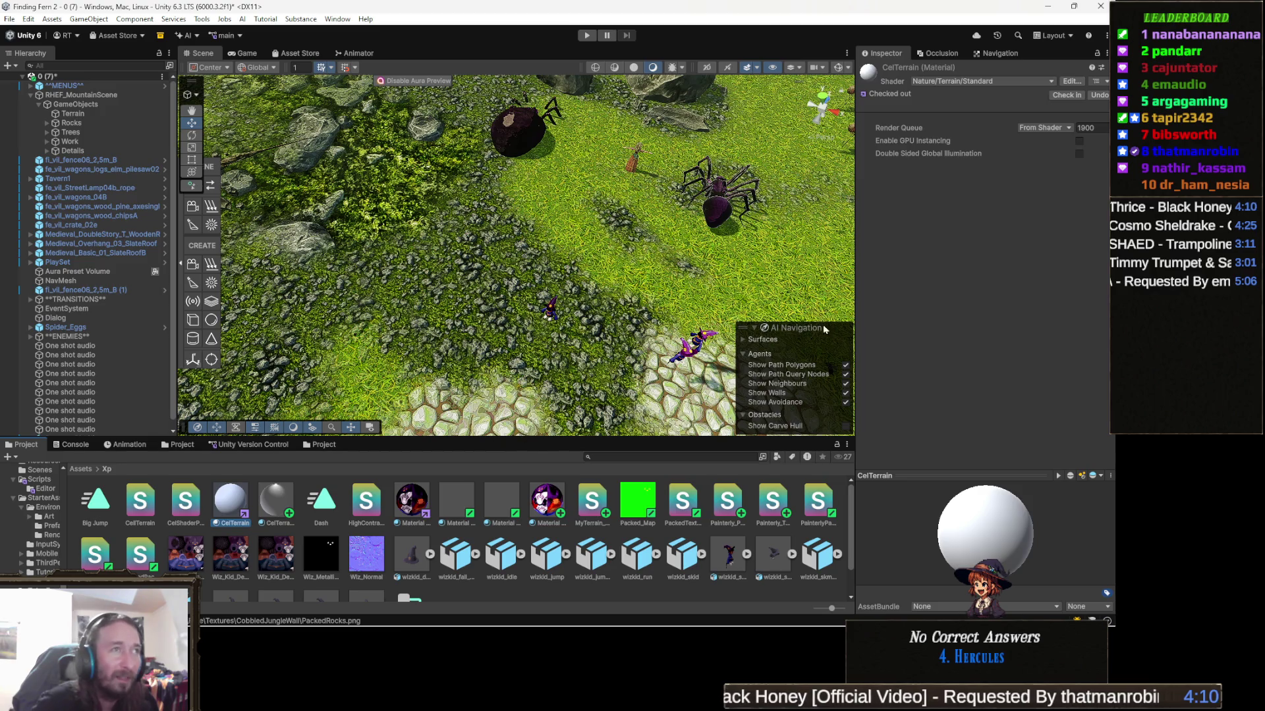
left_click(581, 352)
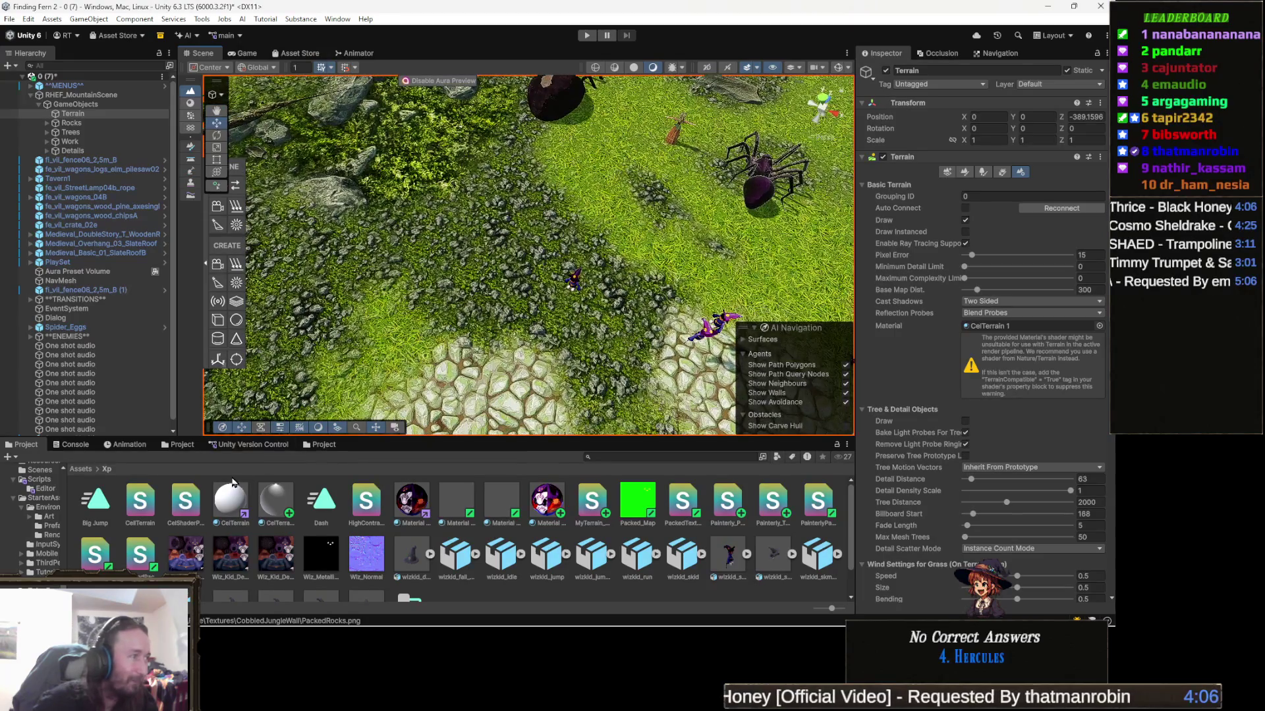
mouse_move(228, 512)
left_mouse_down()
mouse_move(922, 395)
mouse_move(1028, 326)
left_mouse_up()
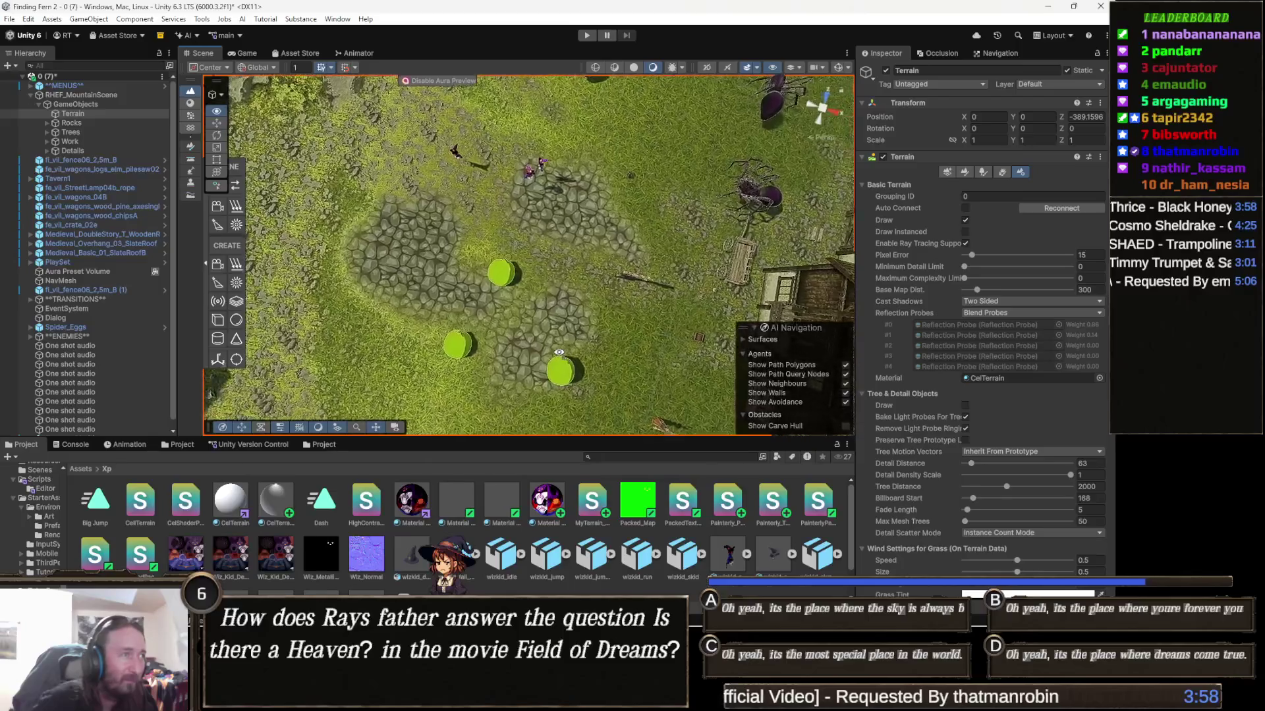
scroll(558, 352, "up", 10)
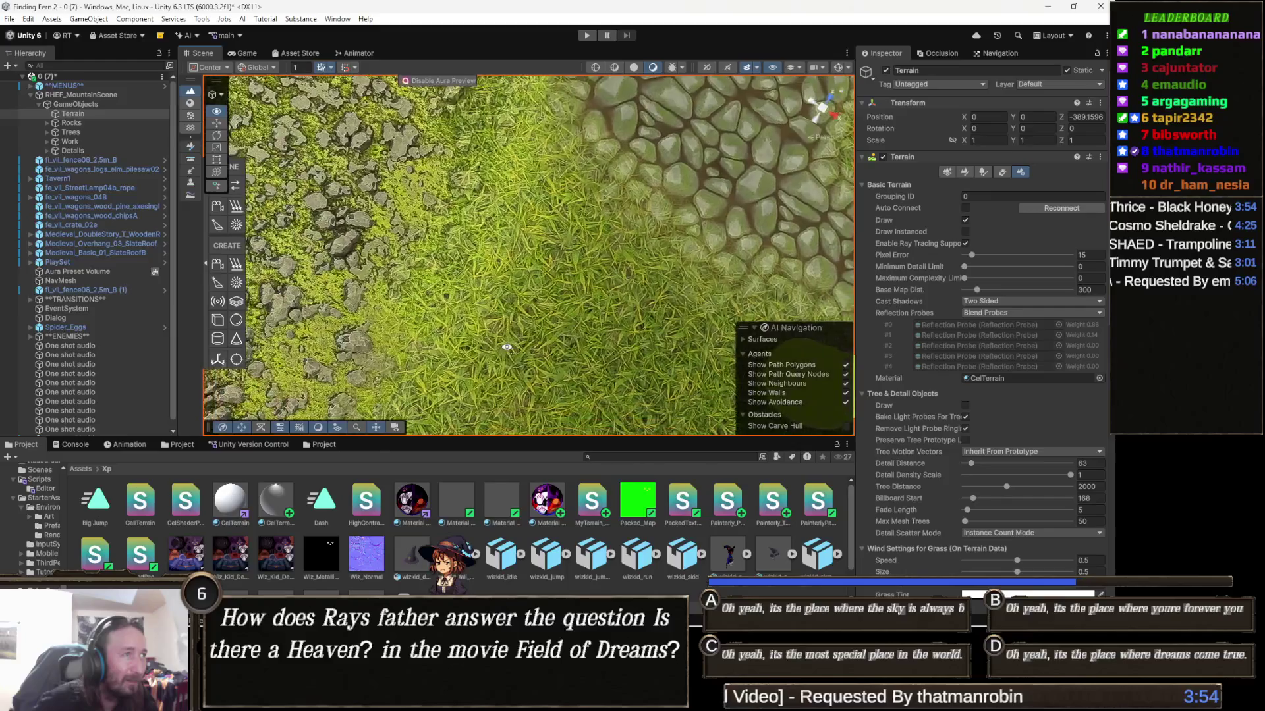
scroll(588, 334, "up", 10)
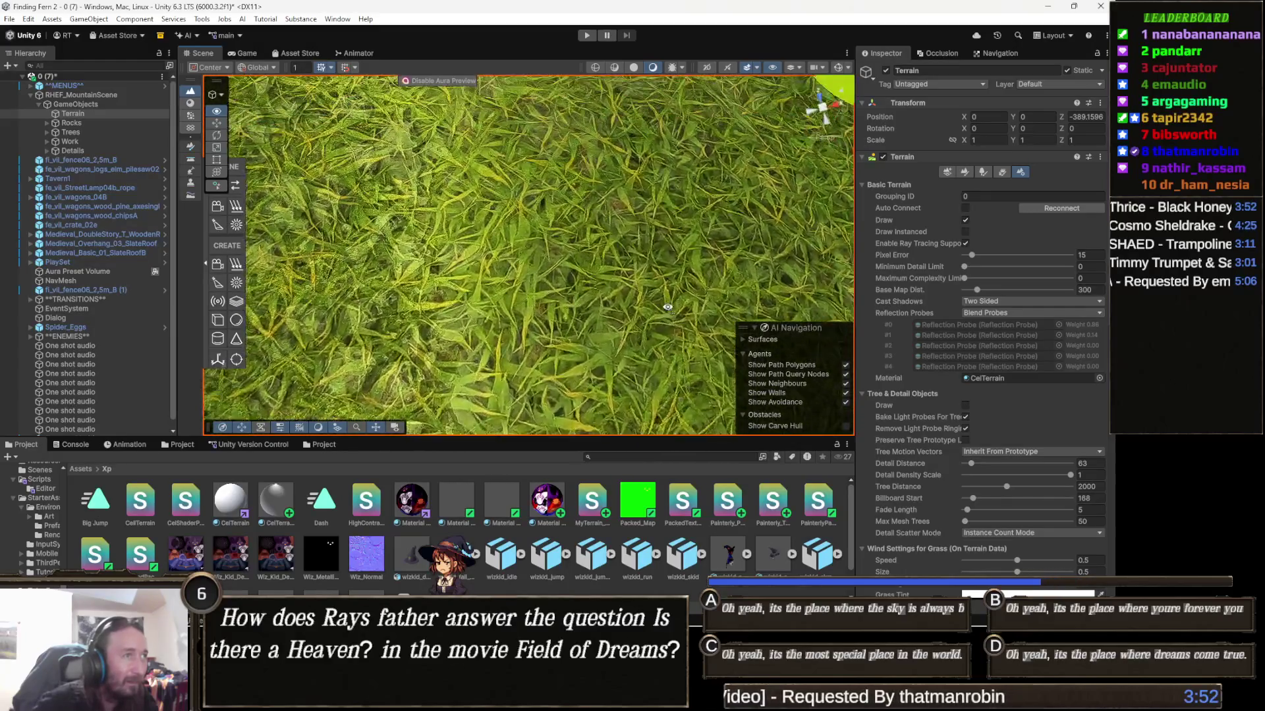
scroll(677, 275, "down", 5)
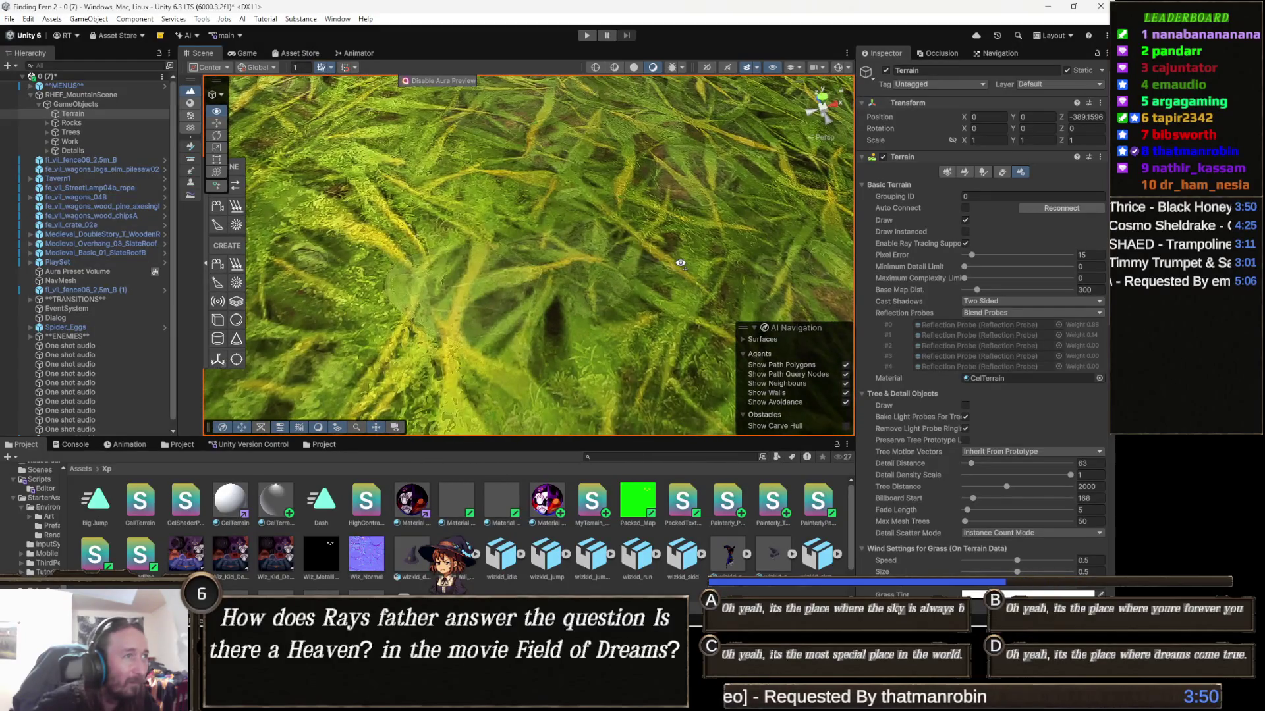
scroll(687, 239, "down", 10)
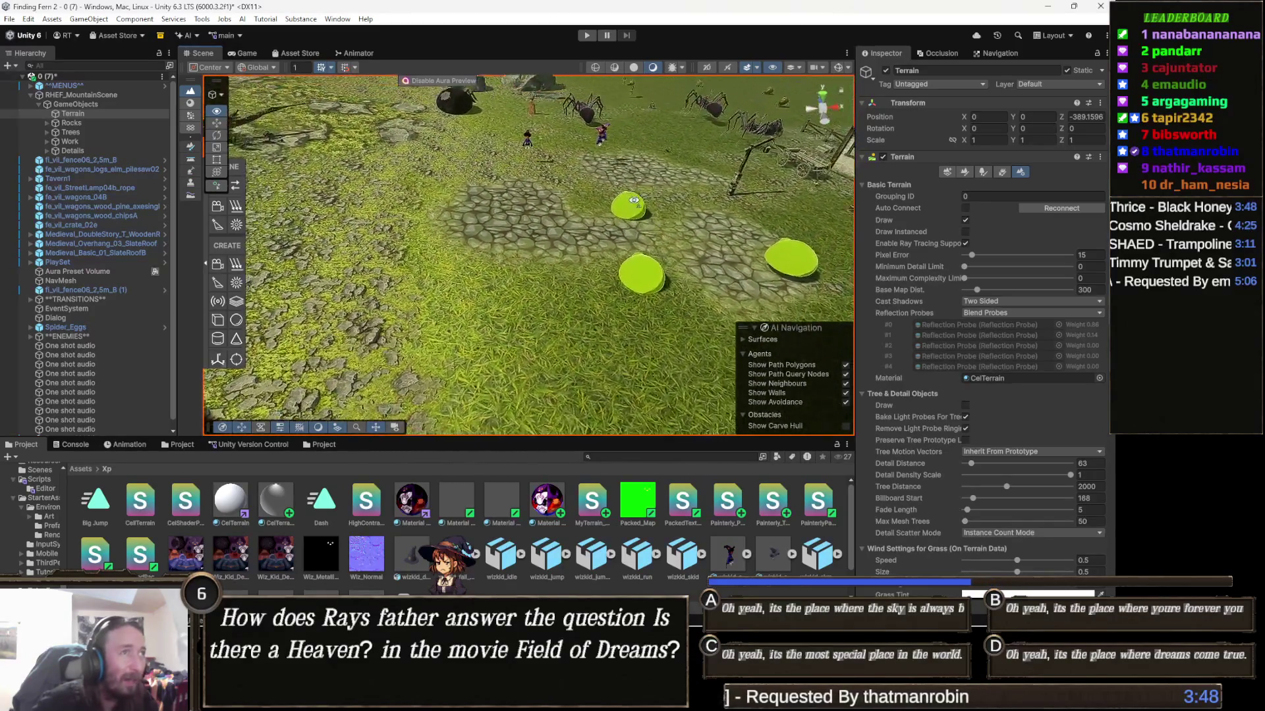
scroll(632, 227, "down", 3)
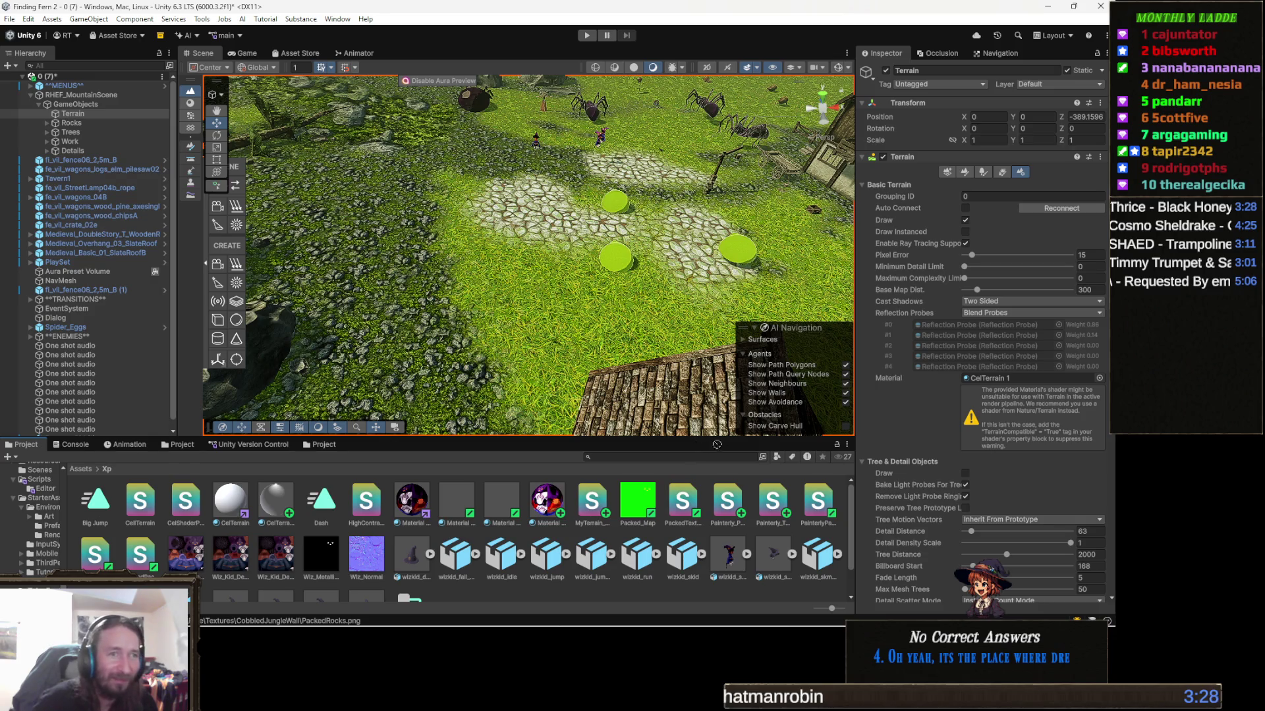
left_click(1018, 380)
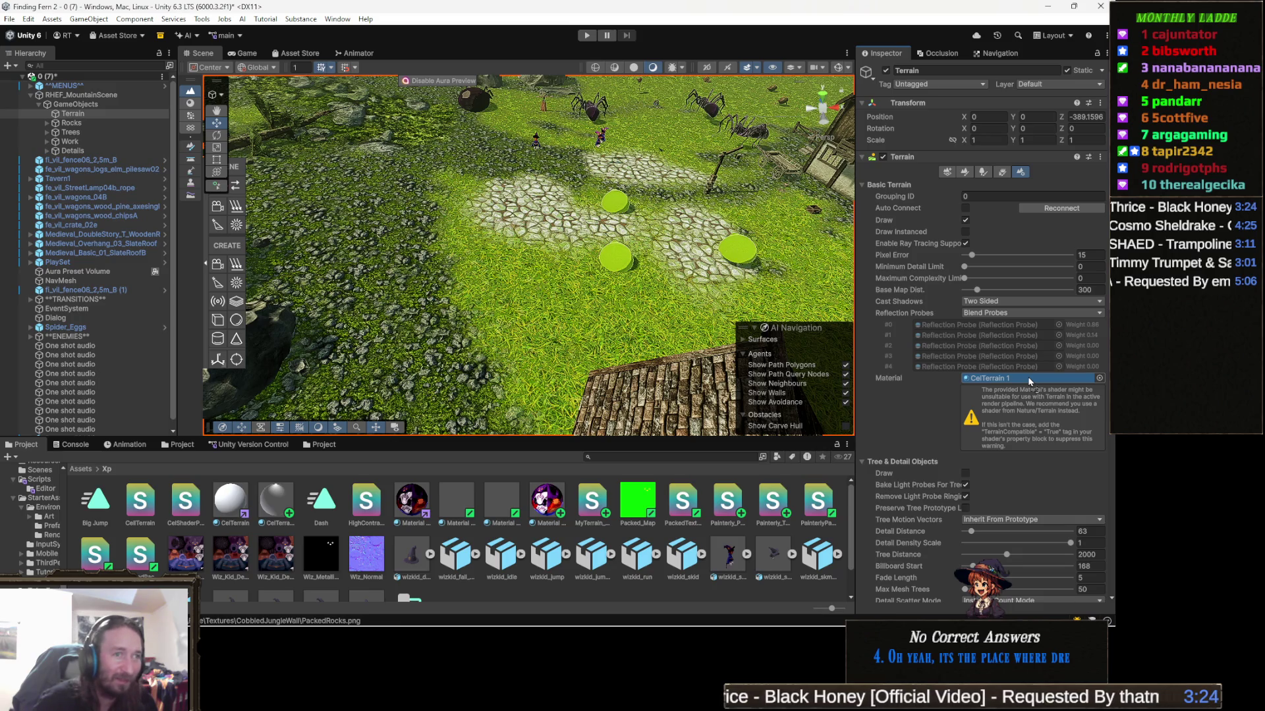
key("ctrl+z")
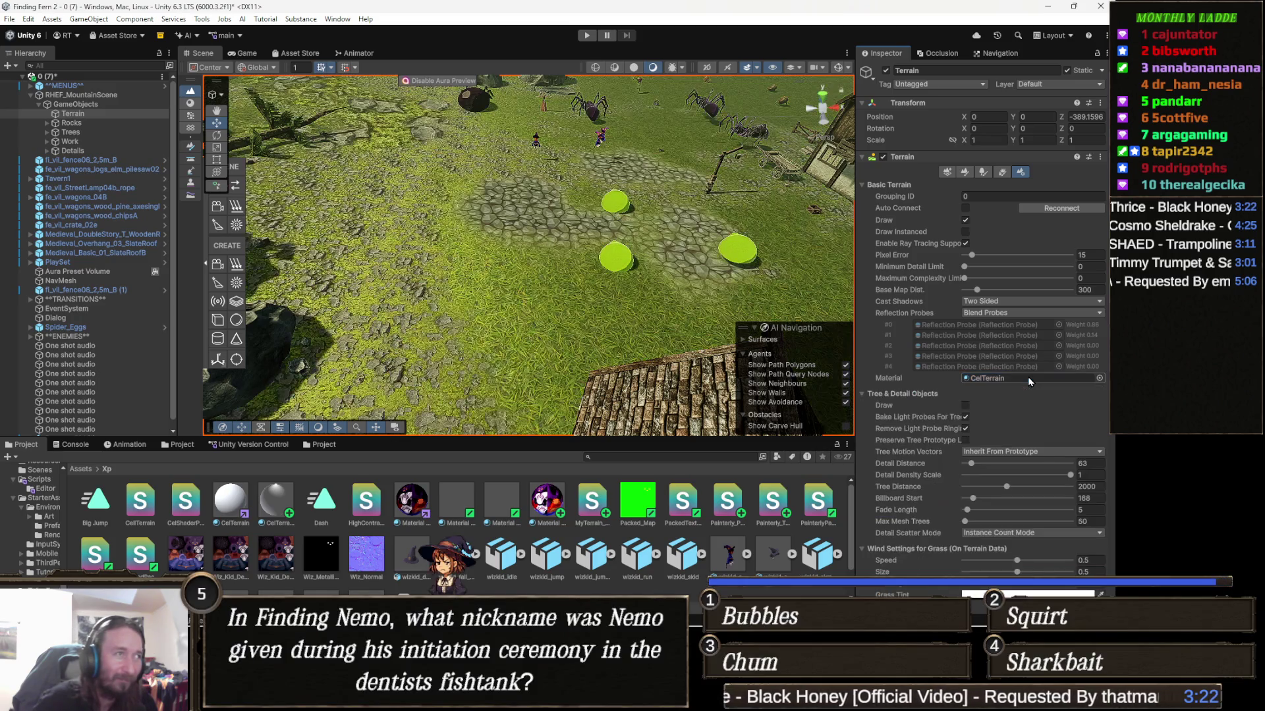
mouse_move(629, 333)
left_mouse_down()
mouse_move(642, 300)
mouse_move(594, 356)
left_mouse_up()
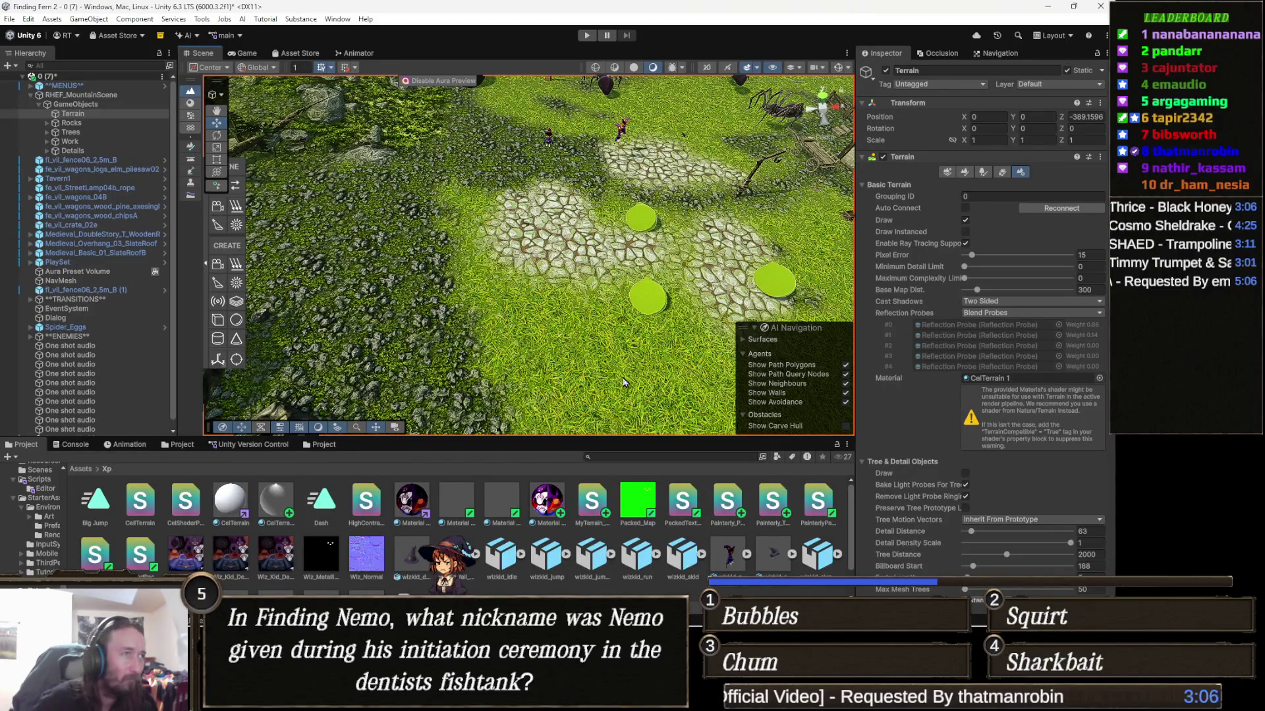
mouse_move(692, 347)
left_mouse_down()
mouse_move(704, 335)
mouse_move(572, 457)
mouse_move(632, 340)
mouse_move(642, 352)
mouse_move(405, 369)
left_mouse_up()
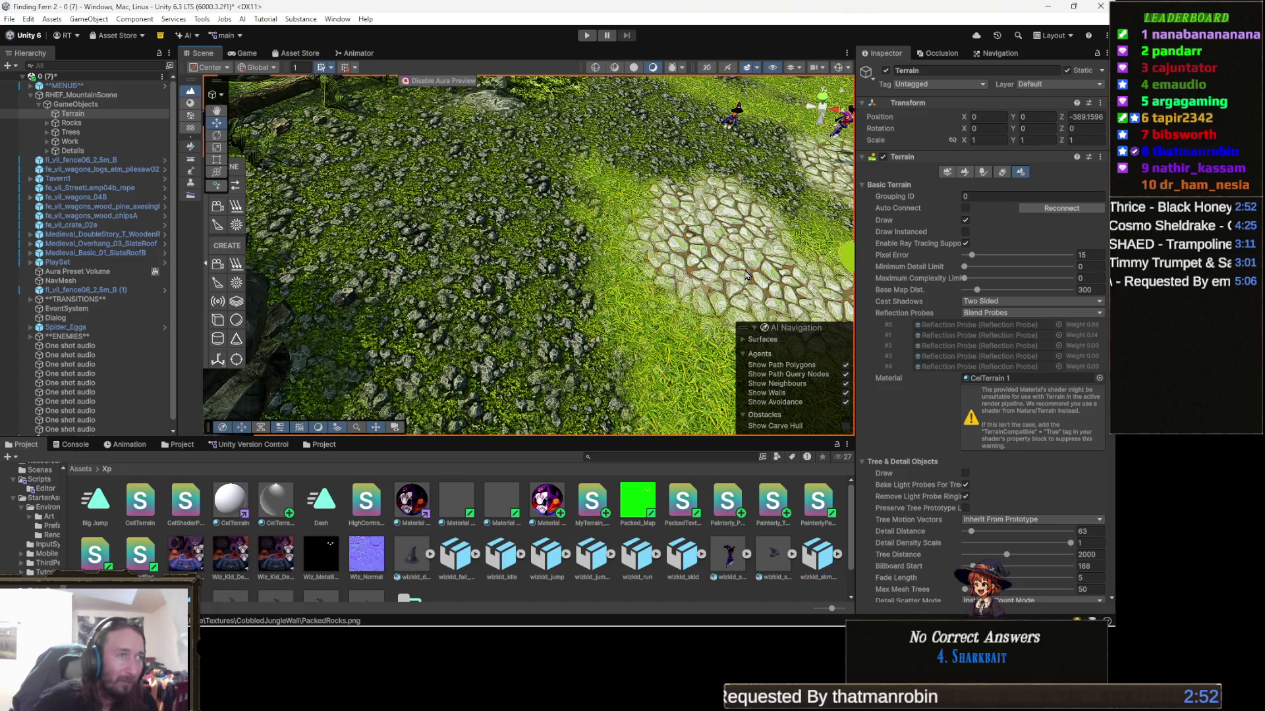
left_click(964, 173)
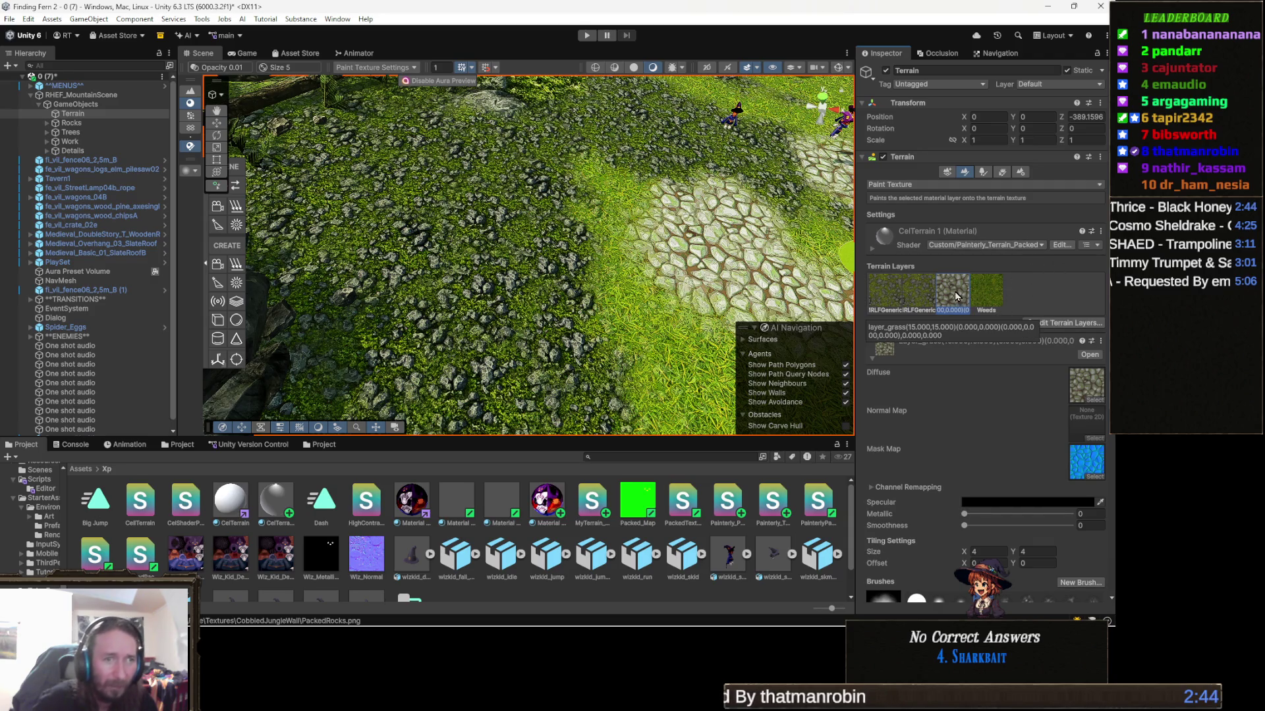
Show the CobbledJungleWall basecolor texture in Explorer and launch Aseprite
left_click(1088, 386)
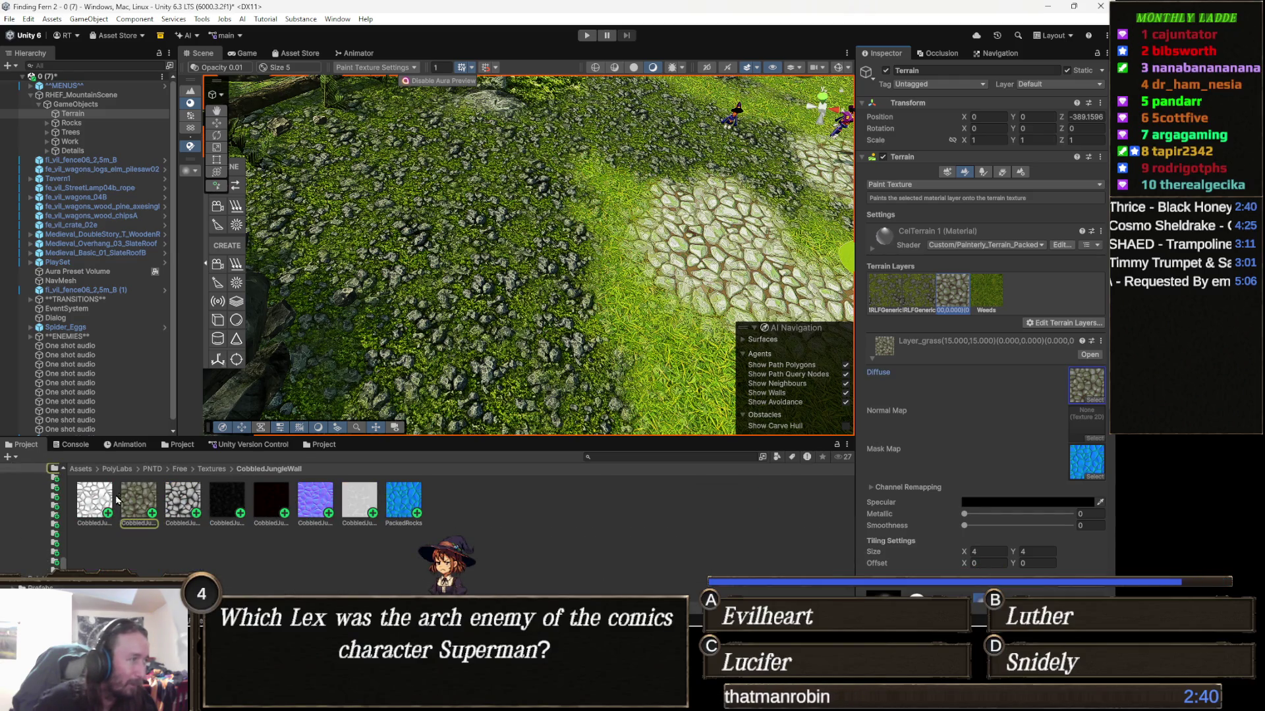
left_click(142, 499)
right_click(138, 502)
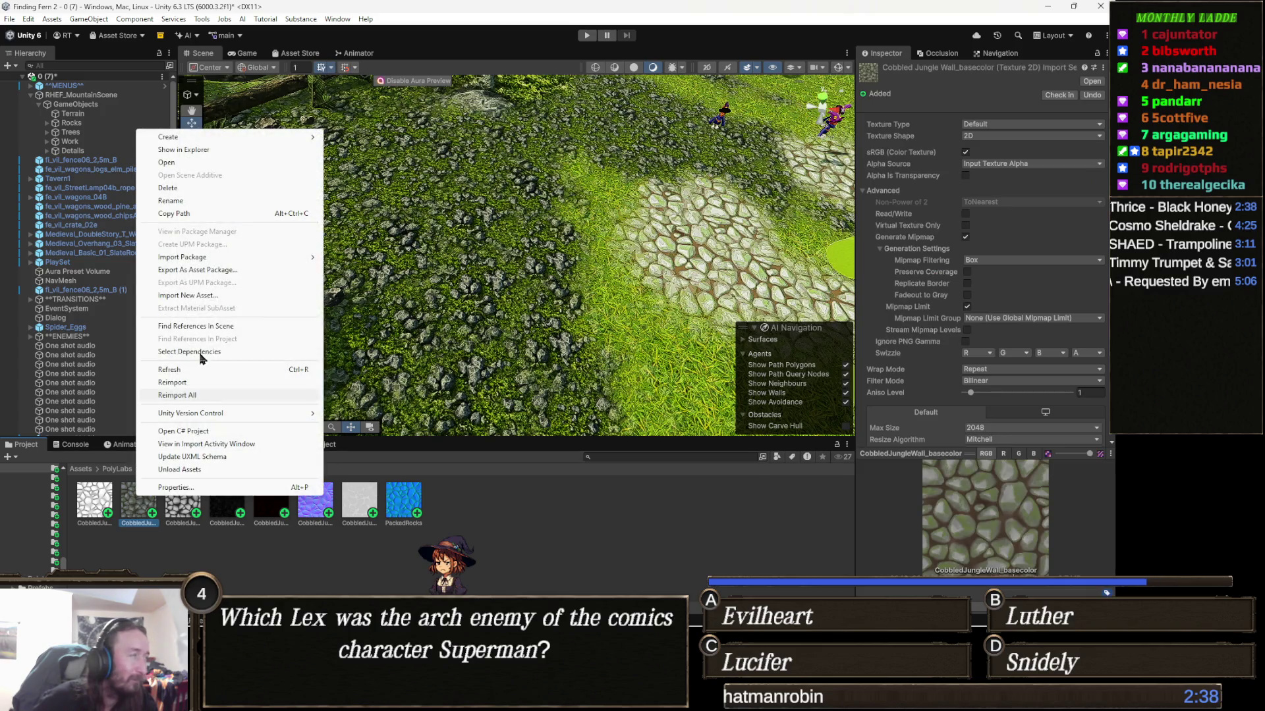
left_click(211, 150)
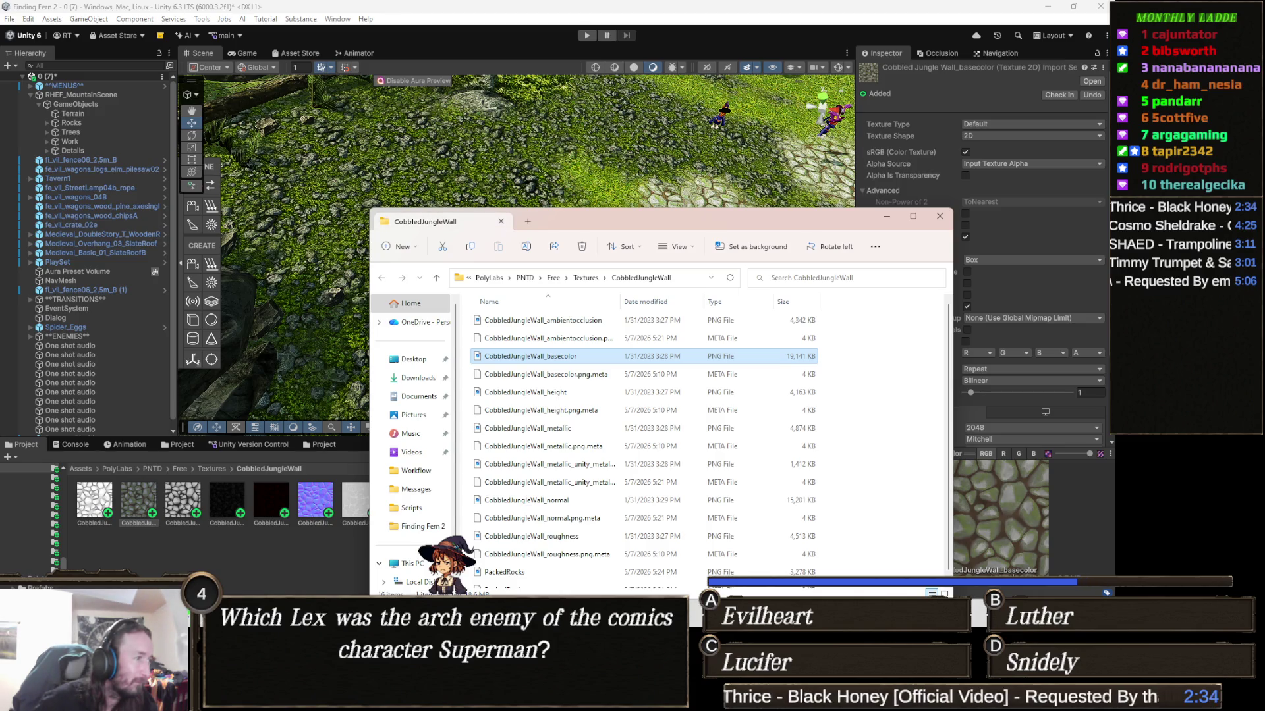
key("Return")
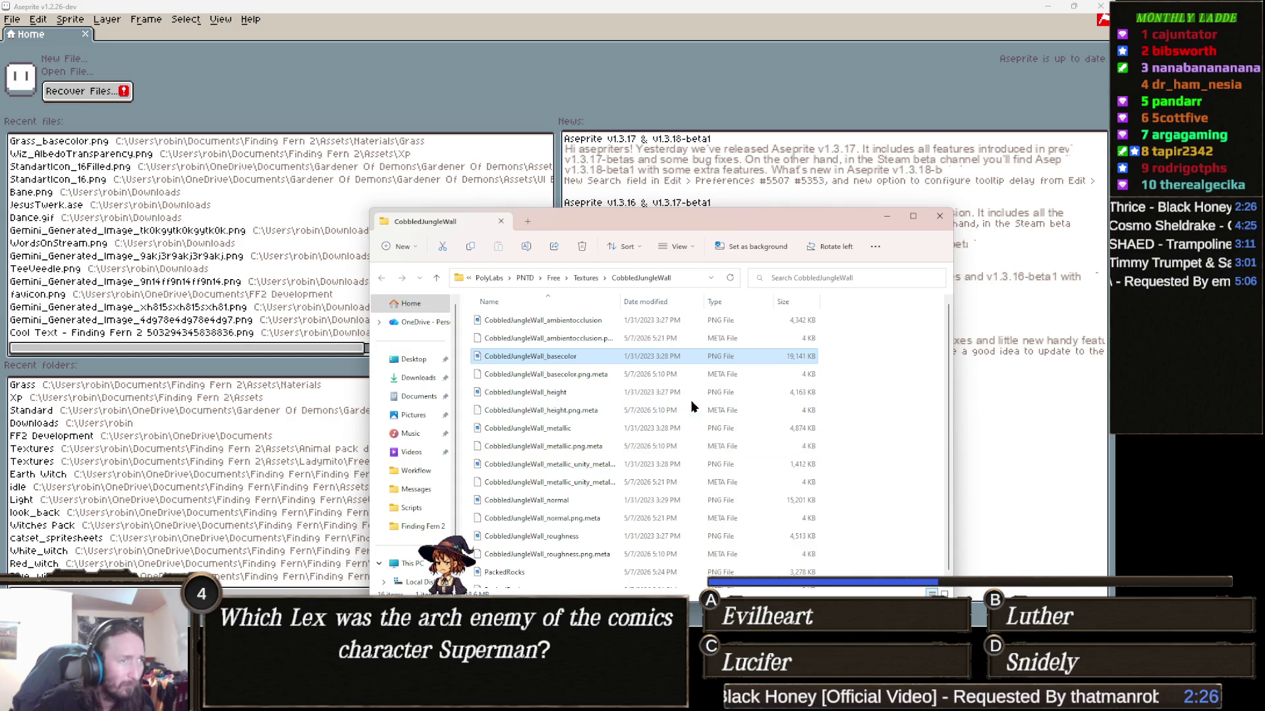
Open the CobbledJungleWall basecolor PNG in Aseprite with the whole texture visible
mouse_move(534, 361)
left_mouse_down()
mouse_move(307, 97)
mouse_move(367, 69)
mouse_move(405, 93)
left_mouse_up()
left_click(482, 75)
scroll(504, 282, "down", 5)
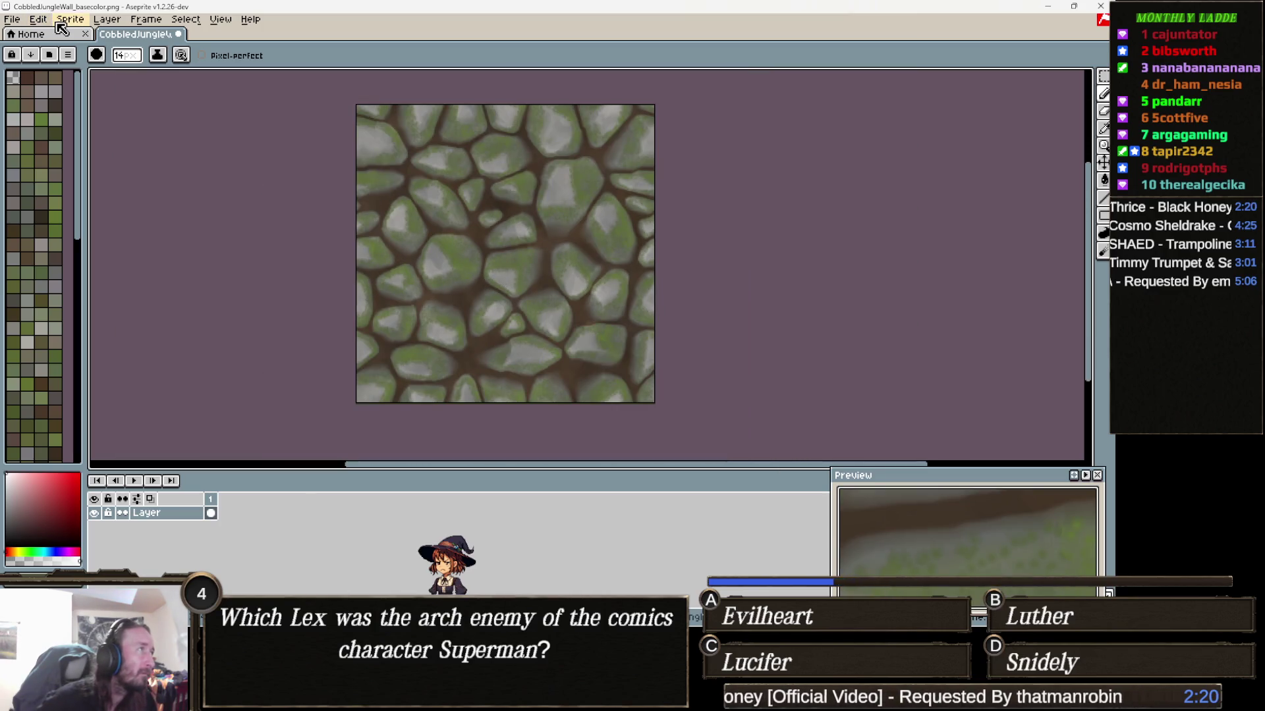
Darken the texture and raise its contrast to 37, then save over the original
left_click(43, 20)
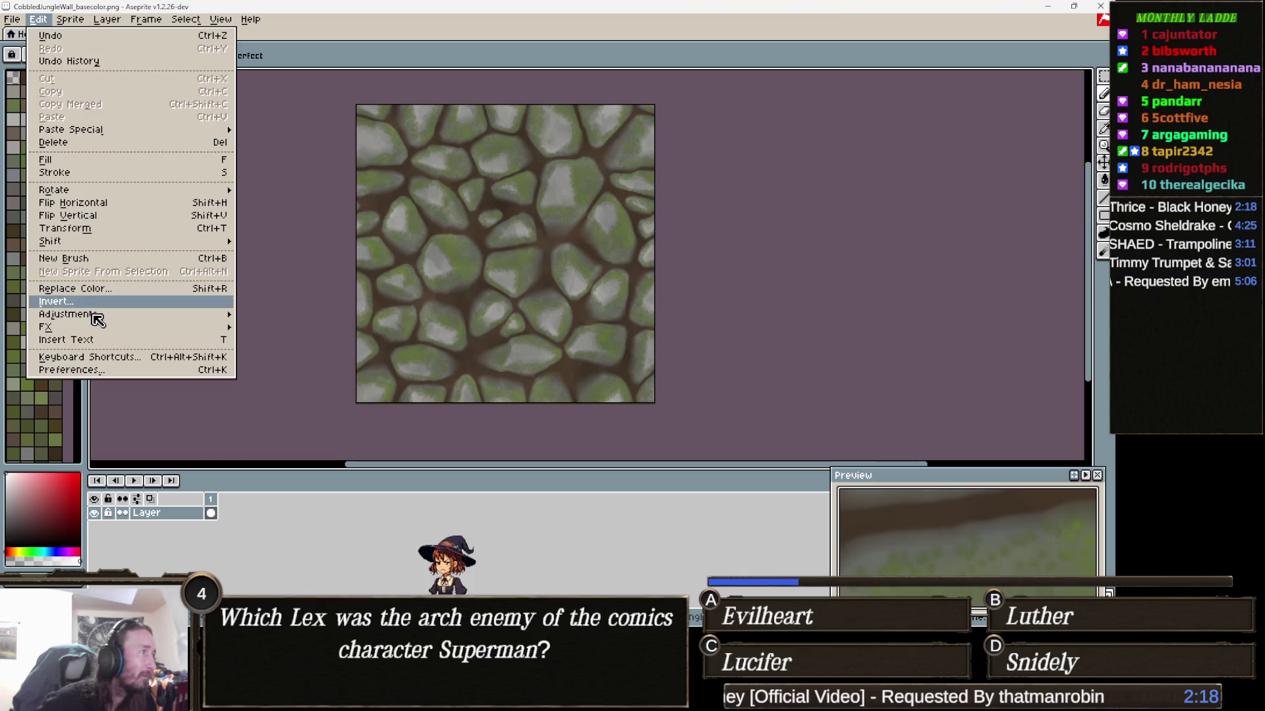
mouse_move(99, 316)
left_click(329, 317)
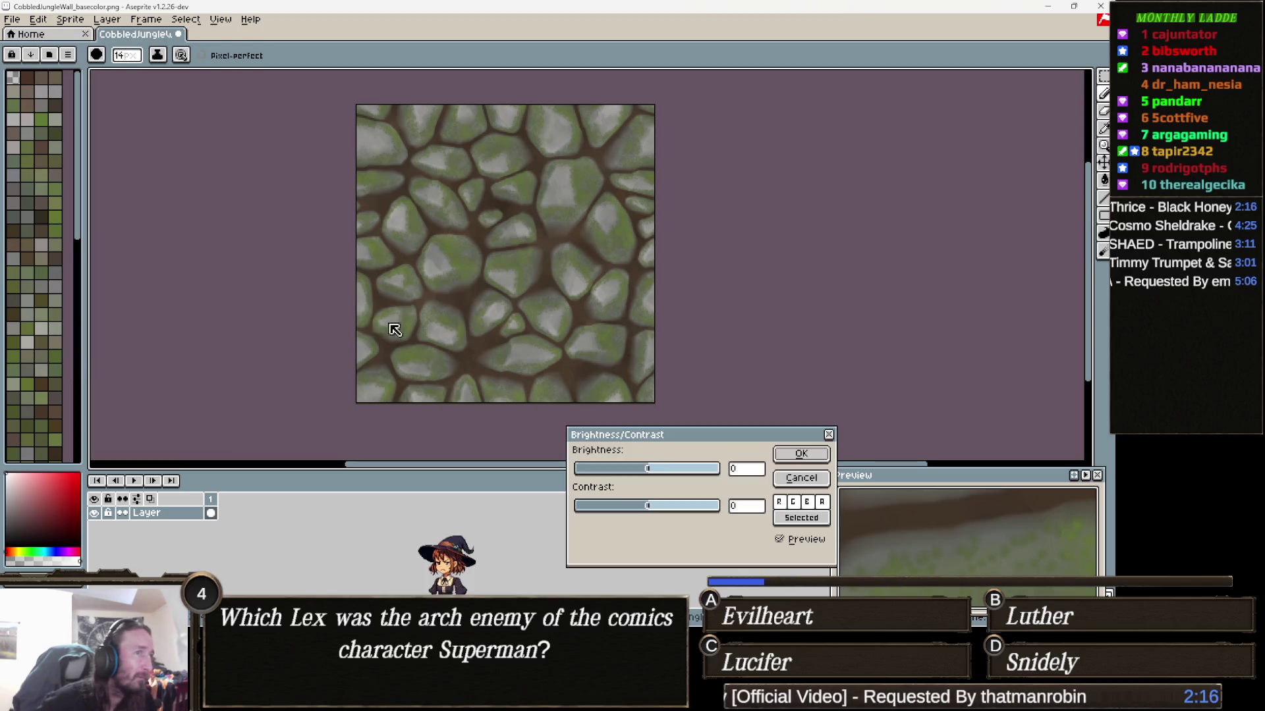
left_click_drag(637, 468, 627, 469)
left_click(668, 507)
left_click_drag(670, 511, 675, 513)
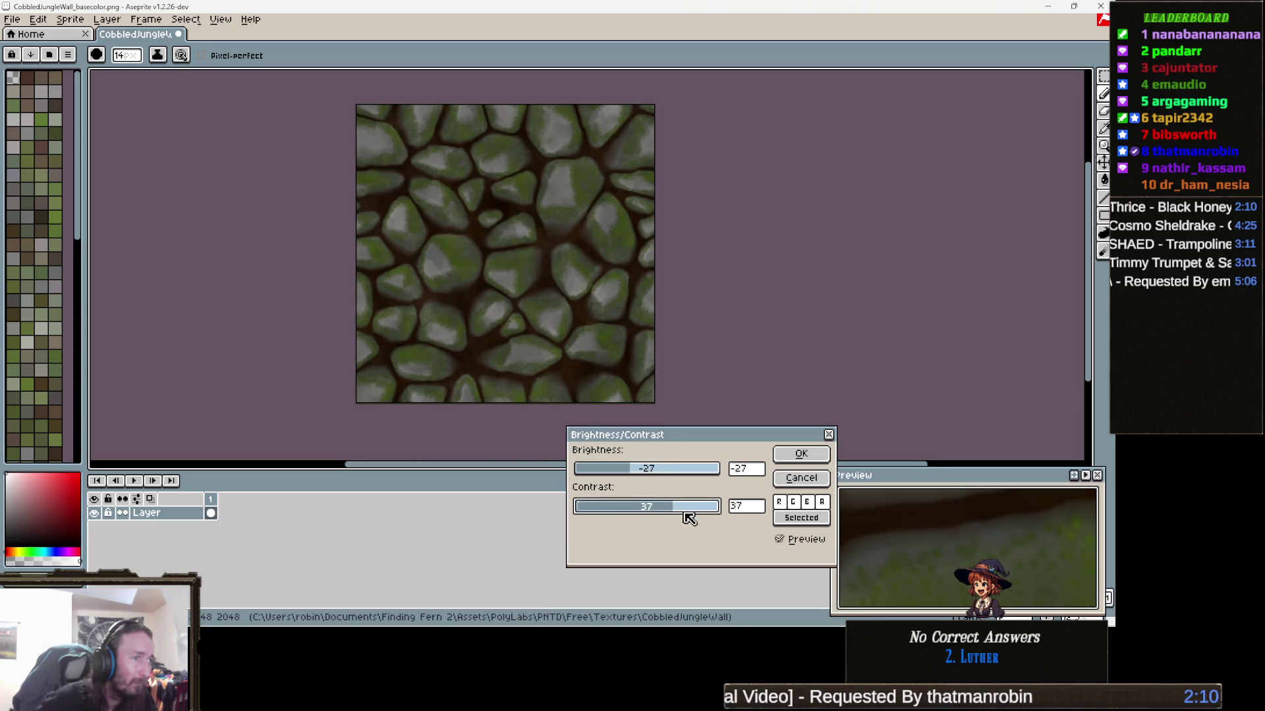
left_click(615, 472)
left_click_drag(615, 471, 630, 476)
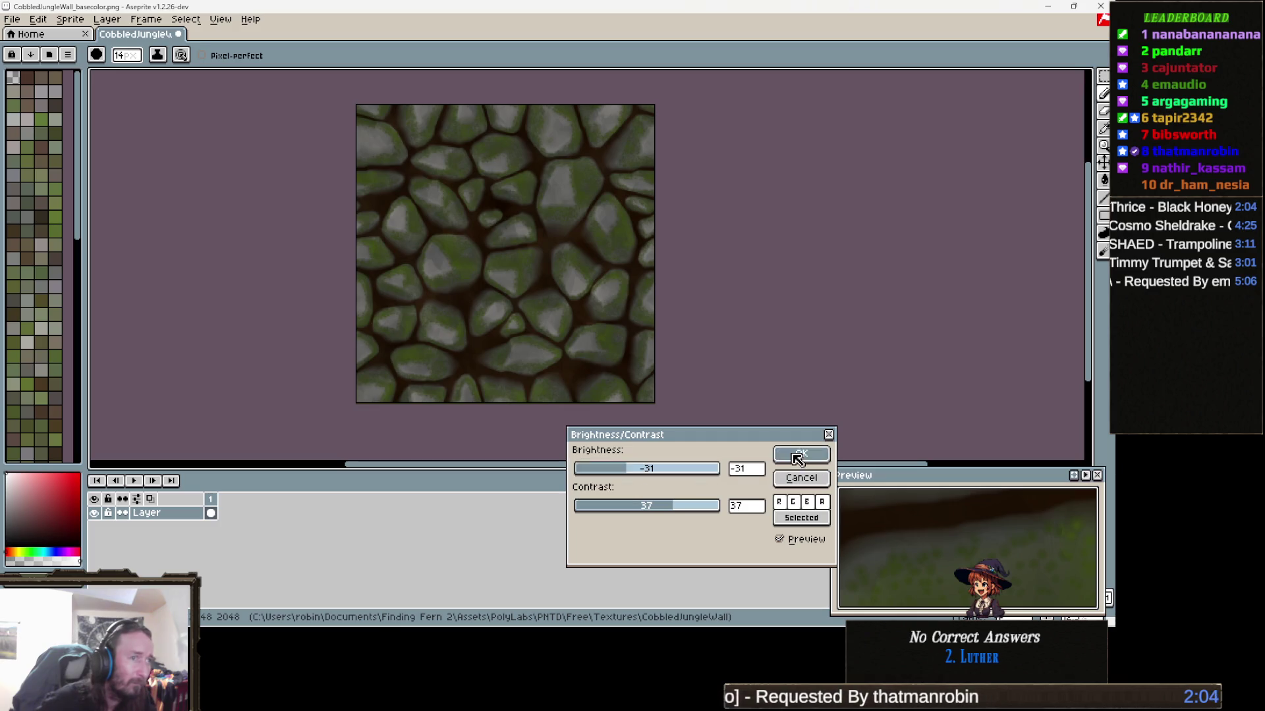
left_click(802, 454)
key("ctrl")
key("ctrl+s")
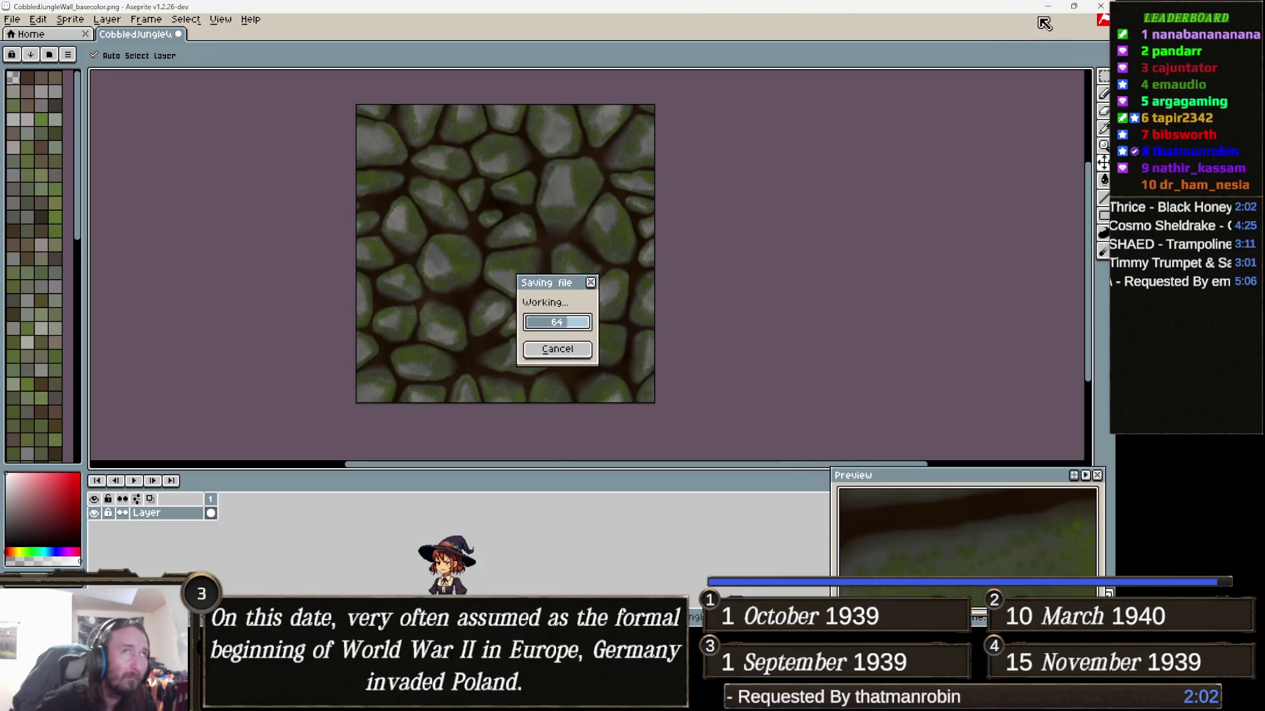
Close Aseprite and view the updated cobblestone ground in Unity's scene
left_click(1049, 6)
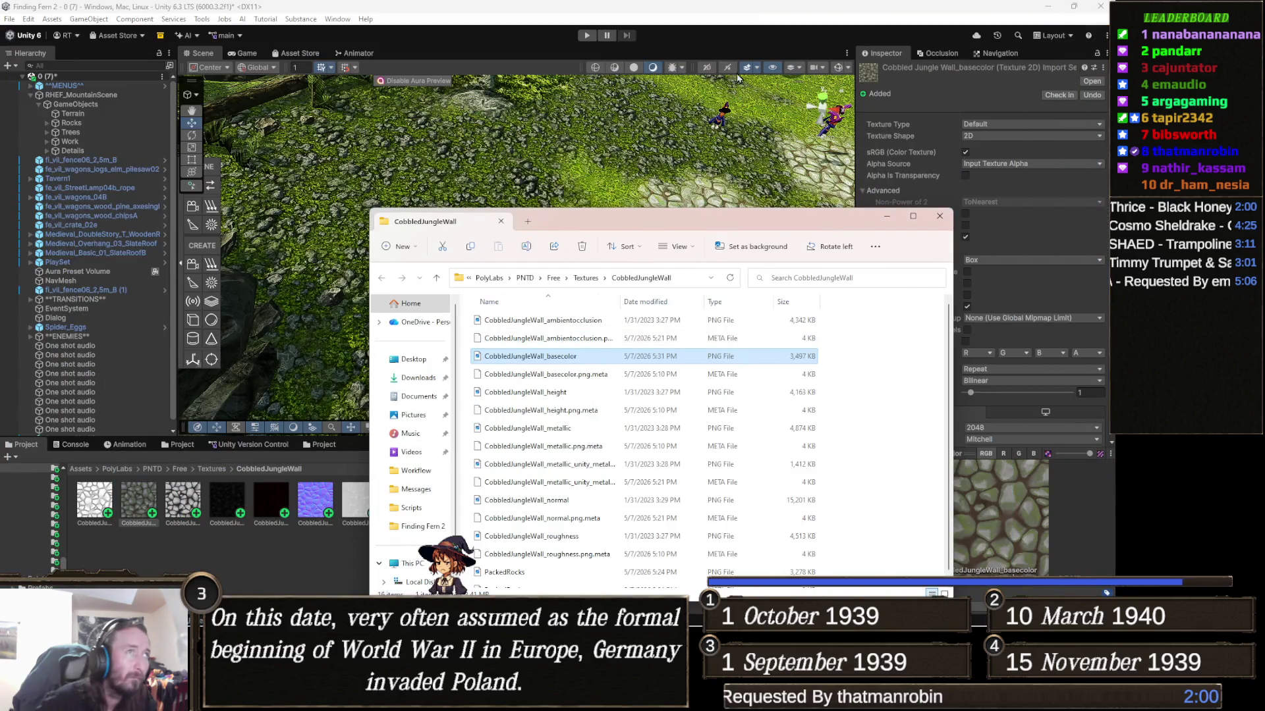
left_click(773, 50)
mouse_move(698, 217)
left_mouse_down()
mouse_move(739, 198)
mouse_move(649, 244)
left_mouse_up()
scroll(648, 243, "down", 5)
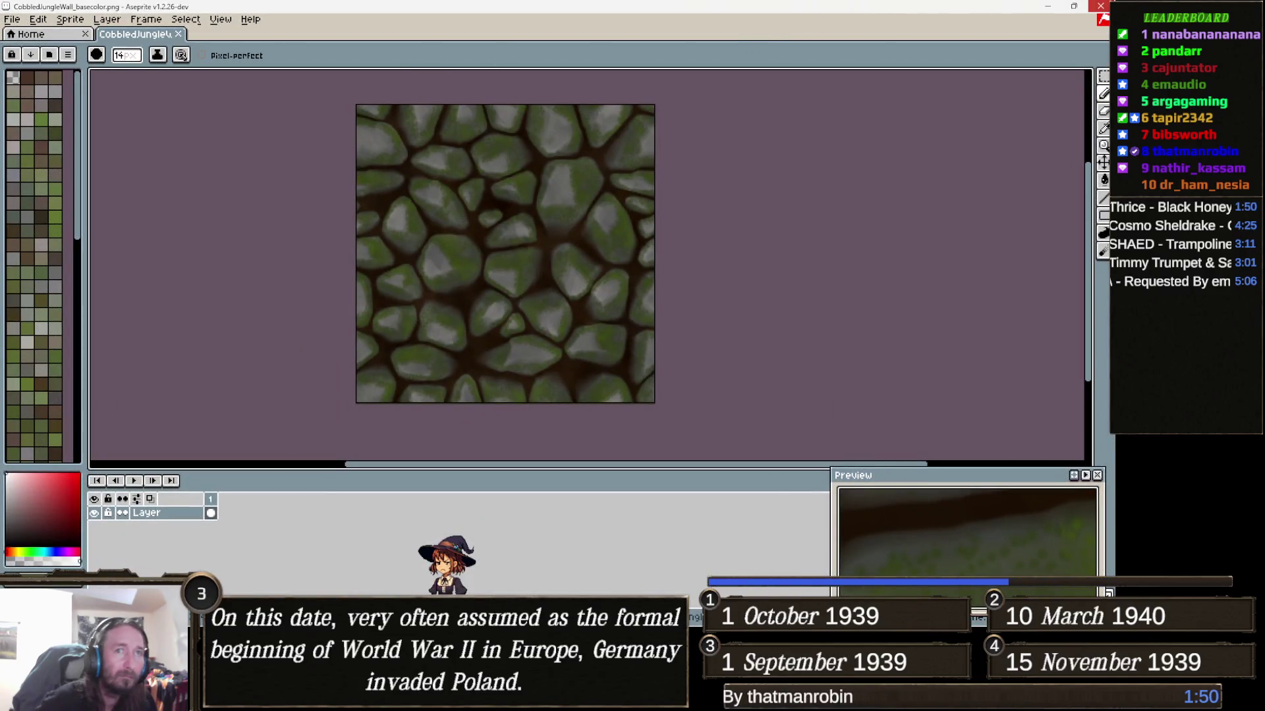
left_click(1100, 6)
key("Down")
key("Left")
key("Down")
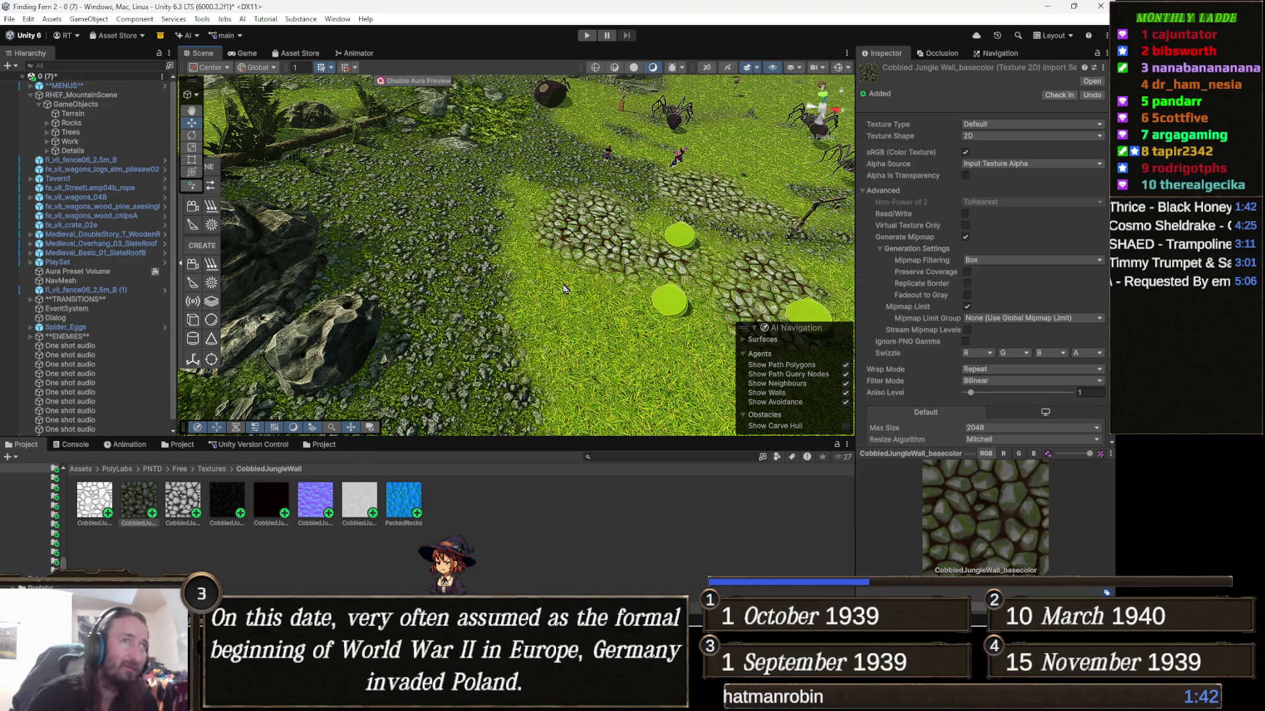
In the Terrain's settings, try CelTerrain as its material, then undo back to CelTerrain 1
left_click(563, 289)
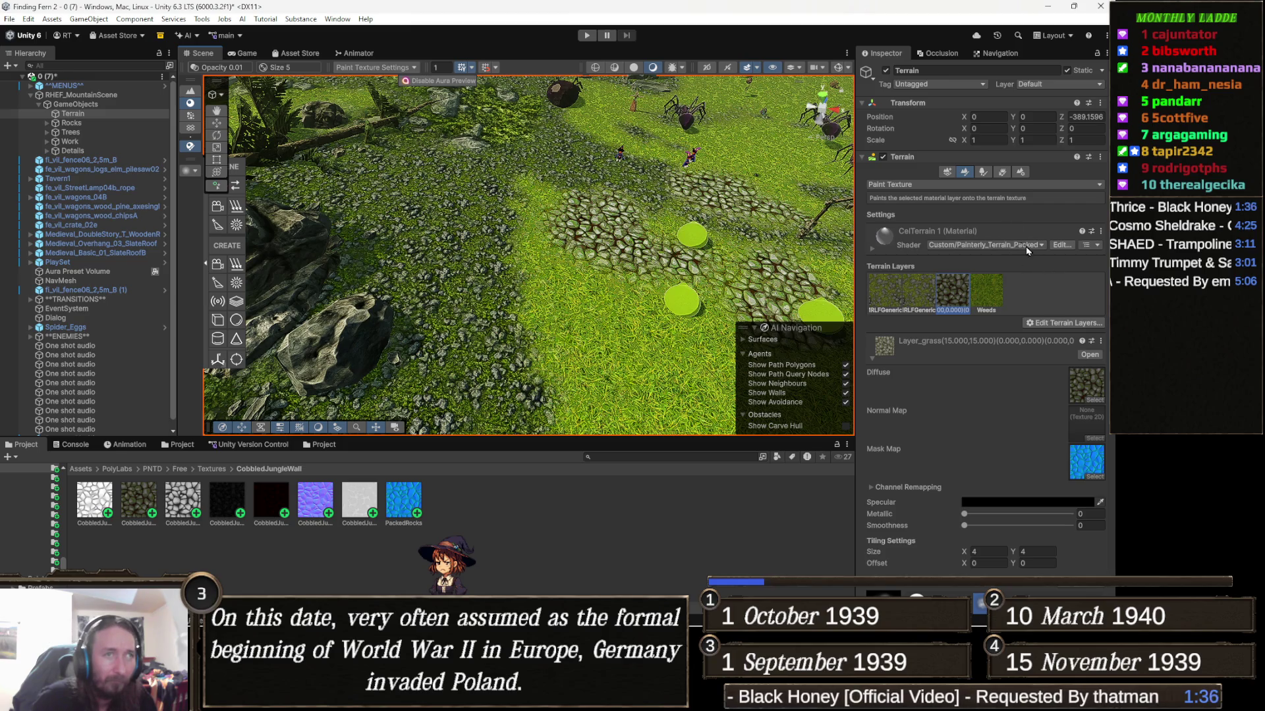
left_click(1020, 172)
left_click(1013, 329)
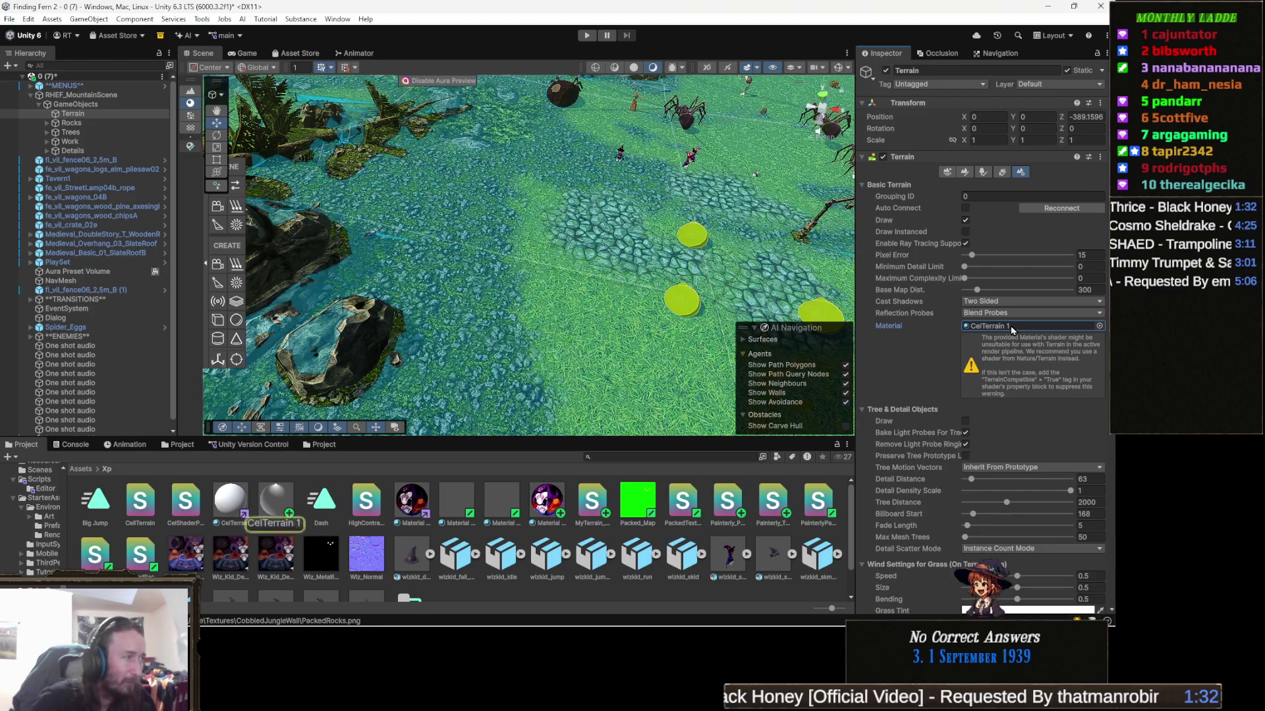
left_click(534, 415)
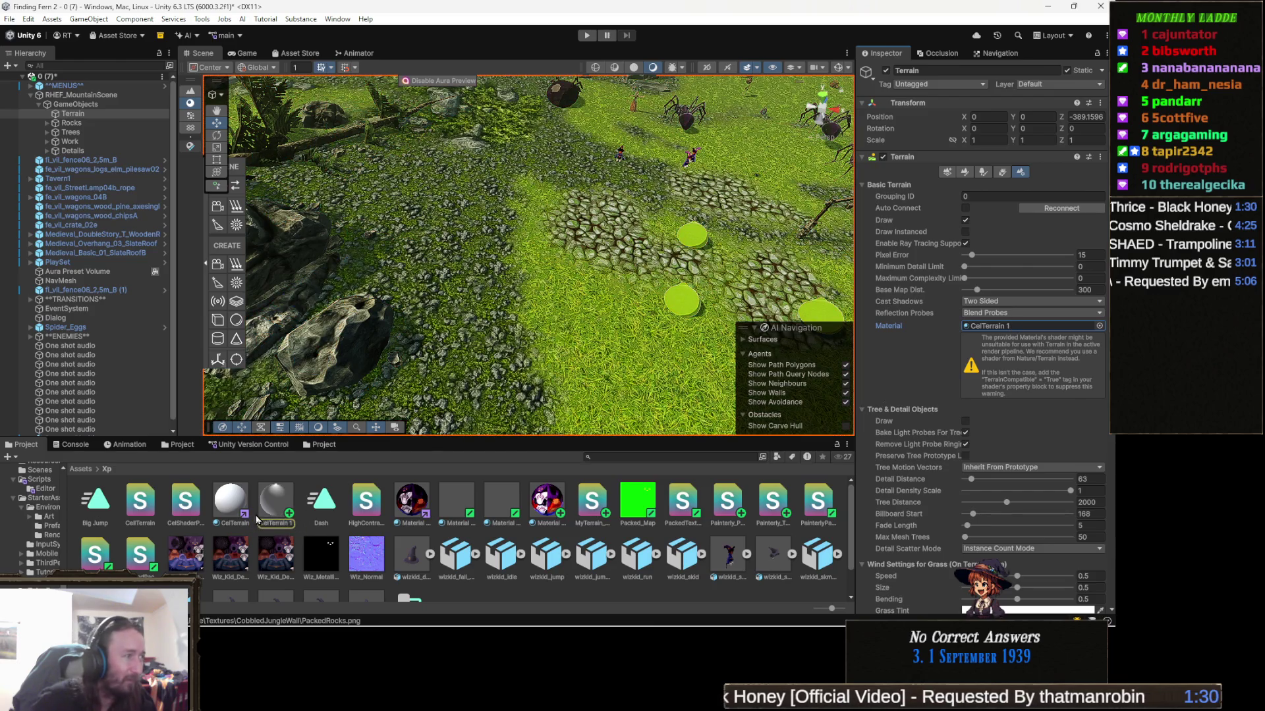
left_click_drag(1023, 309, 1013, 325)
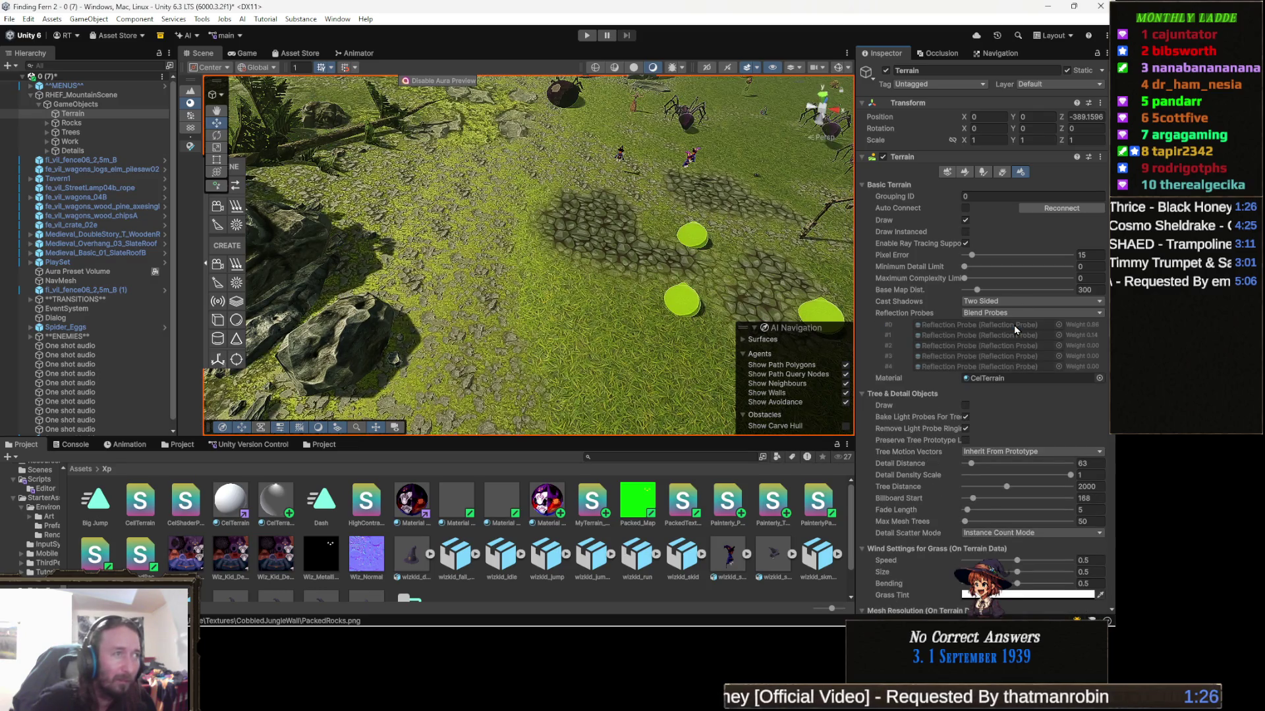
key("ctrl+z")
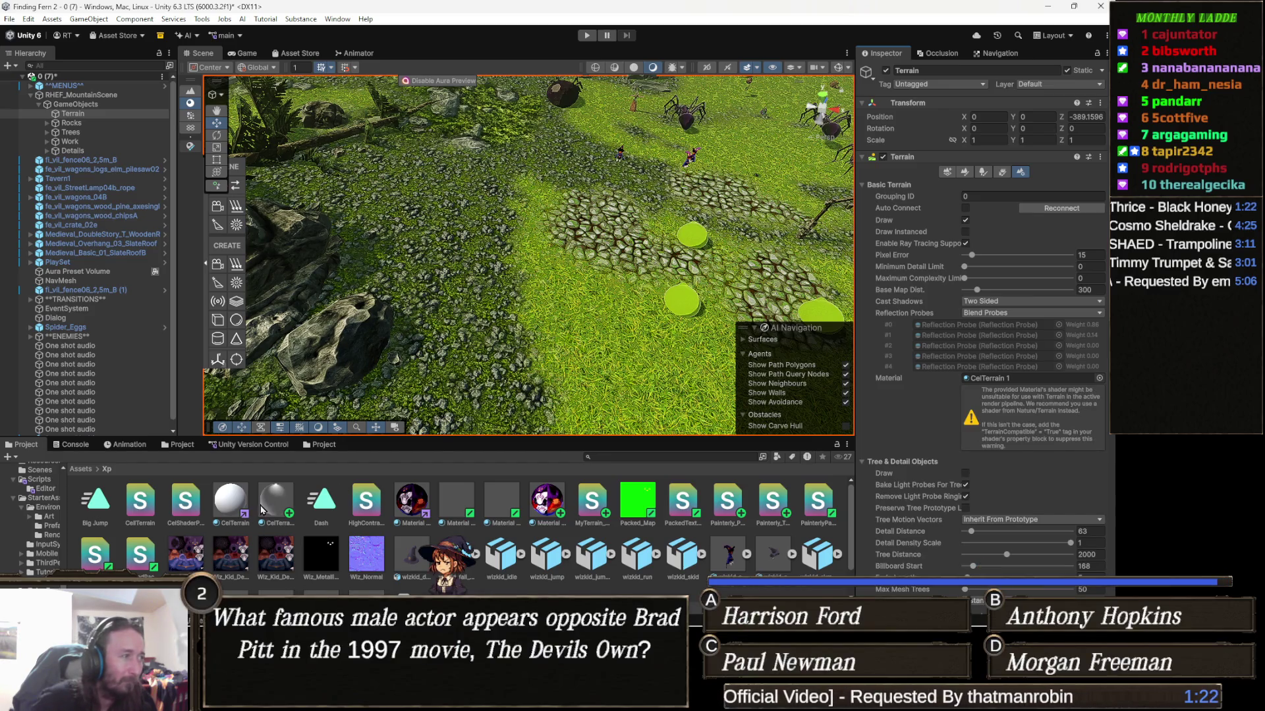
Retry assigning CelTerrain to the Material slot, revert to CelTerrain 1, and fly over the terrain
left_click_drag(282, 509, 1004, 381)
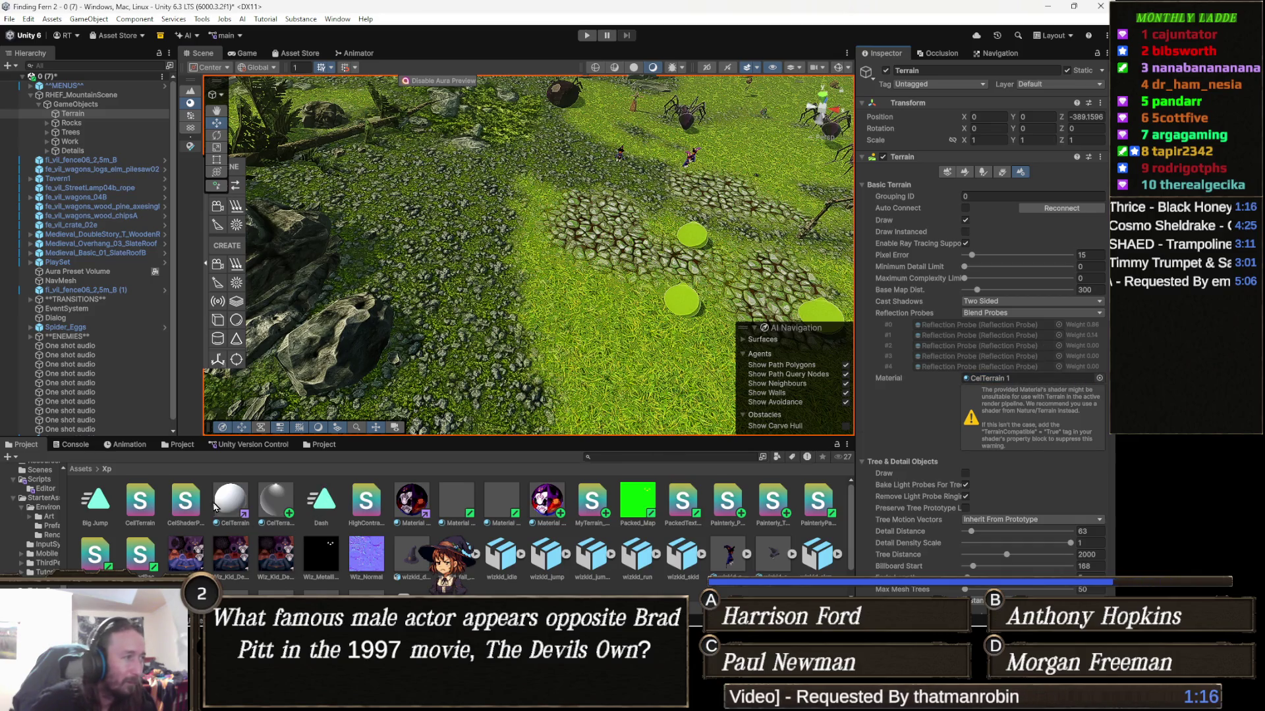
left_click_drag(228, 511, 1050, 379)
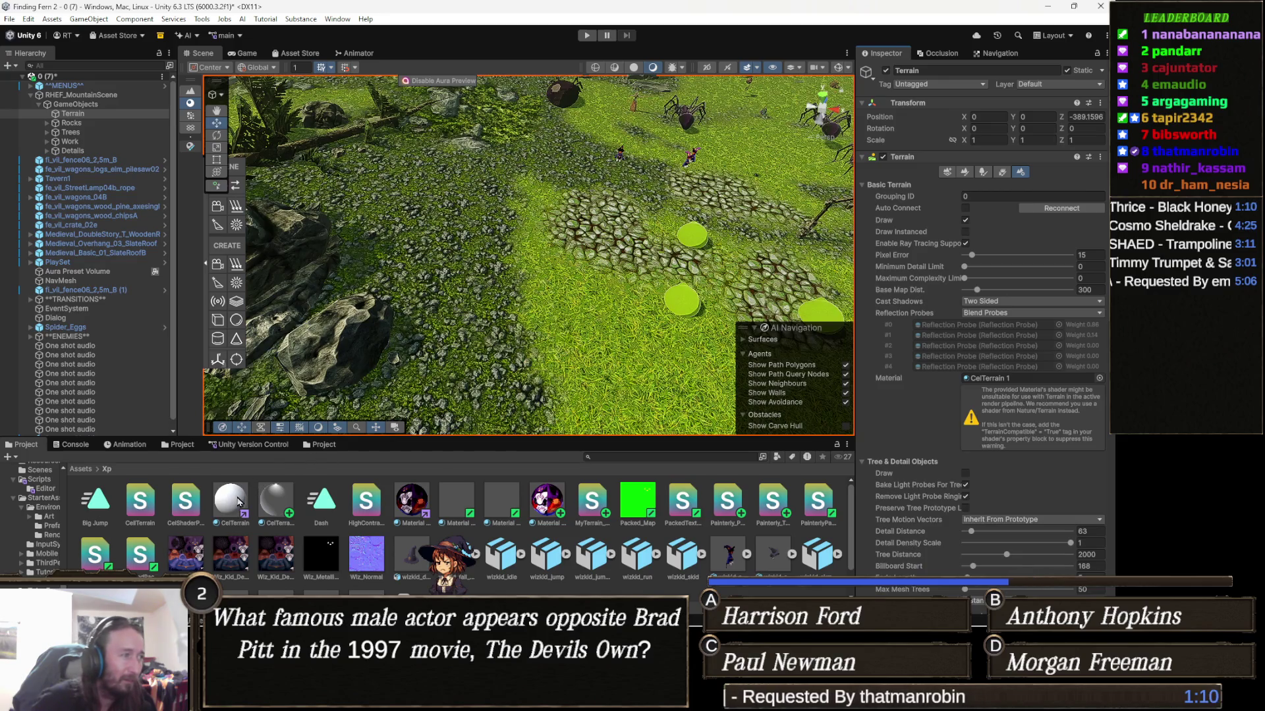
left_click(1016, 379)
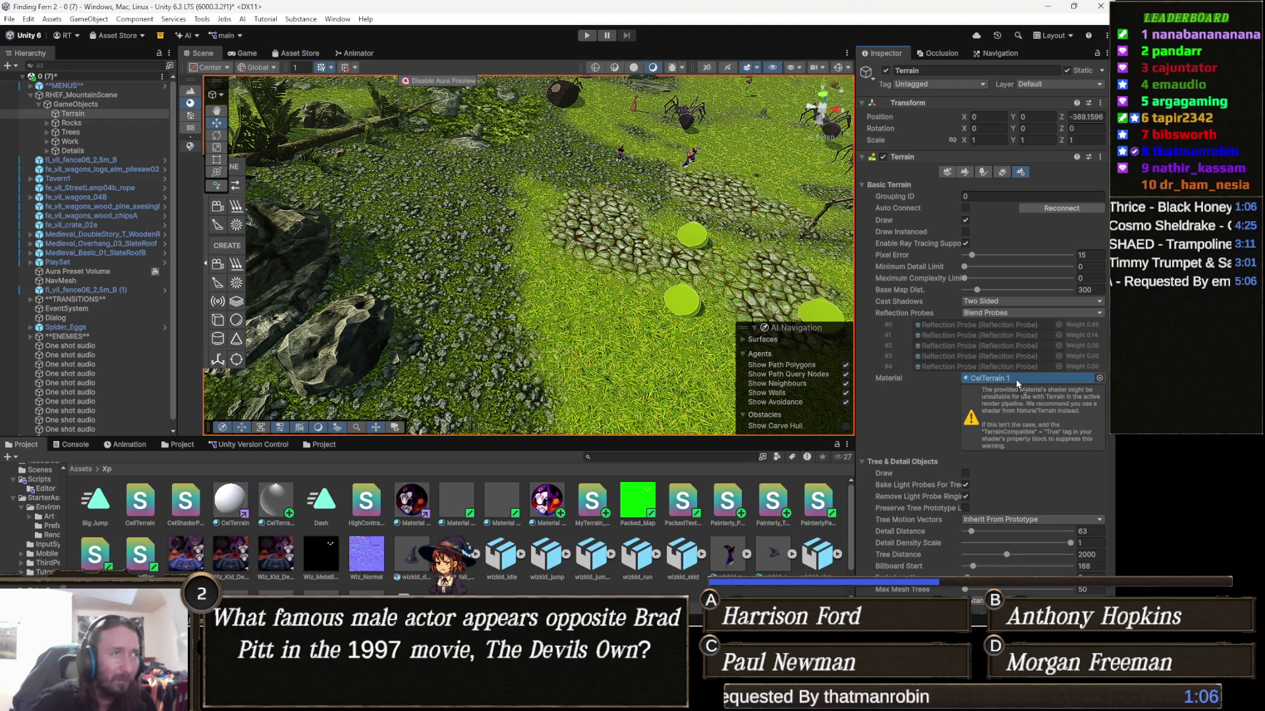
left_click_drag(1016, 384, 1017, 384)
key("ctrl+z")
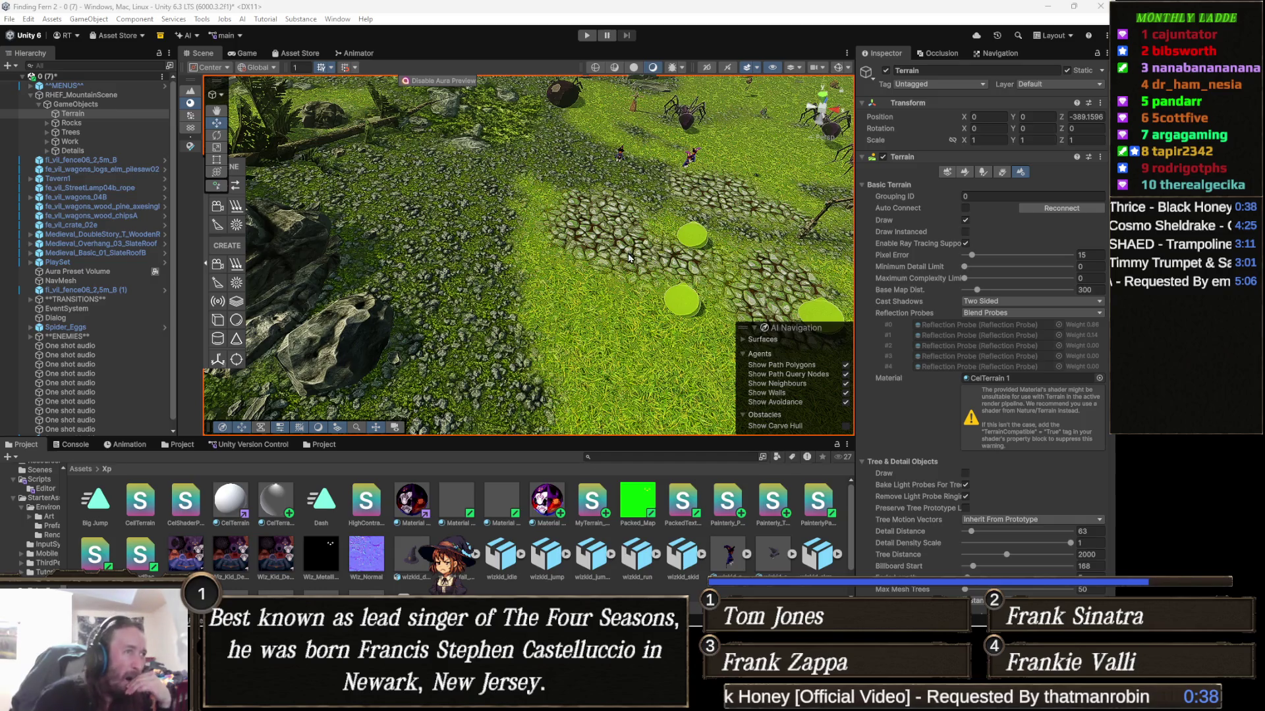
mouse_move(698, 260)
left_mouse_down()
mouse_move(665, 212)
mouse_move(593, 297)
left_mouse_up()
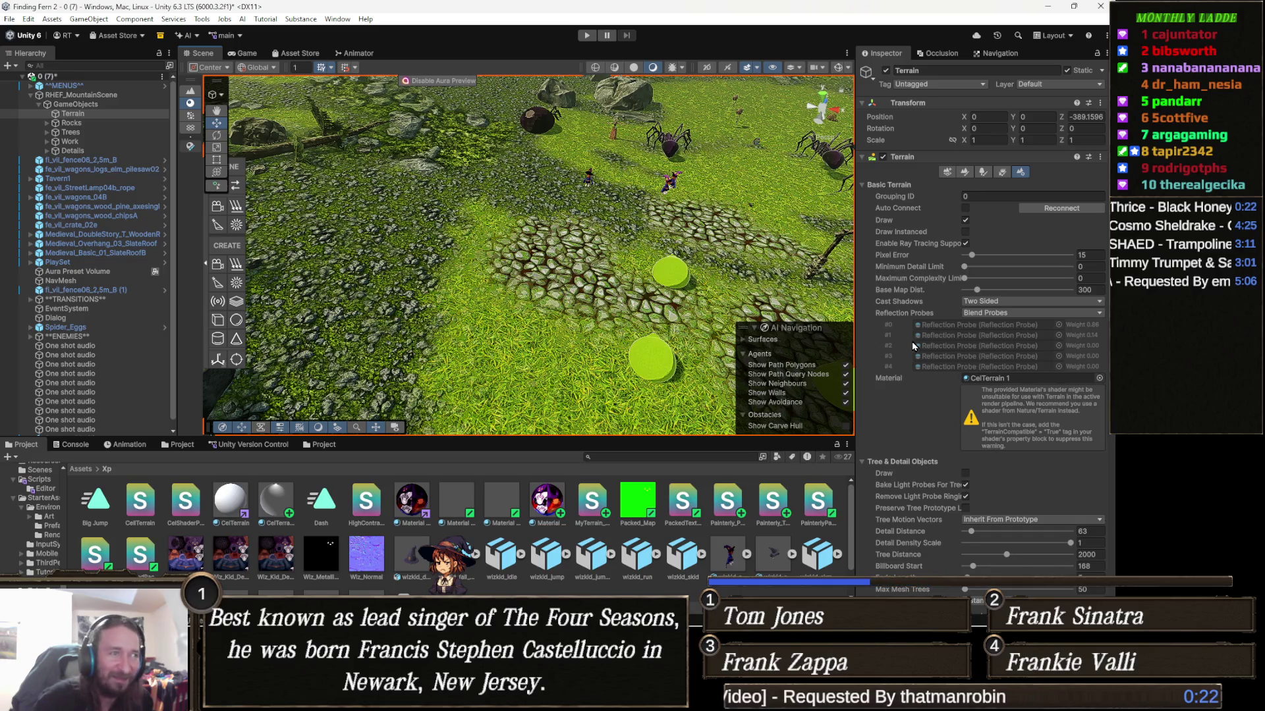
left_click(965, 172)
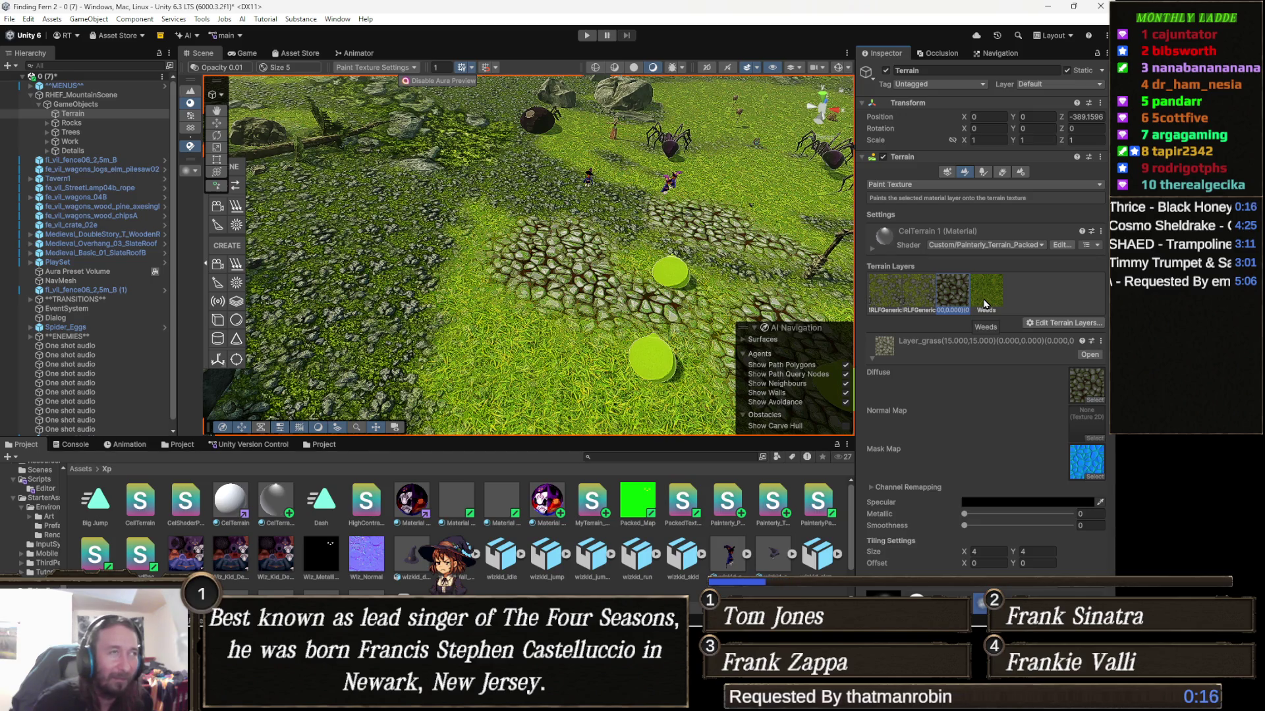
Check the Weeds, RLFGeneric and Layer_grass terrain layers and ping the grass diffuse texture
left_click(985, 303)
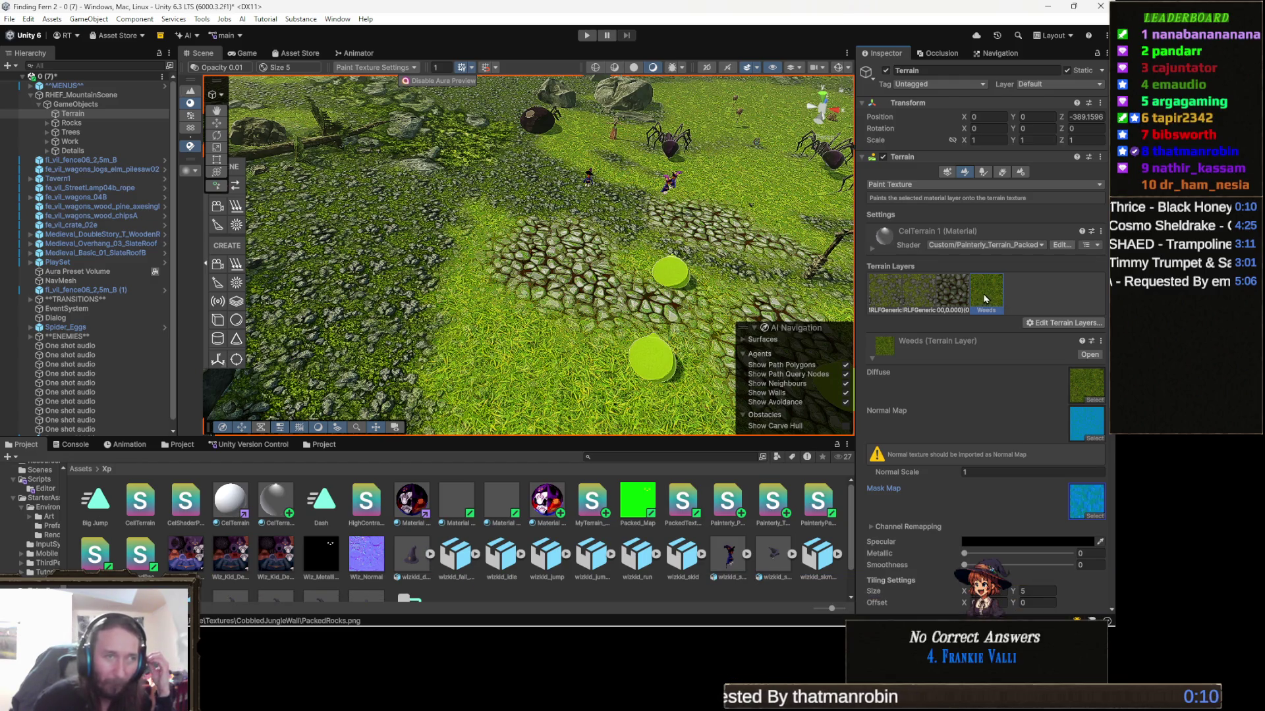
left_click(922, 293)
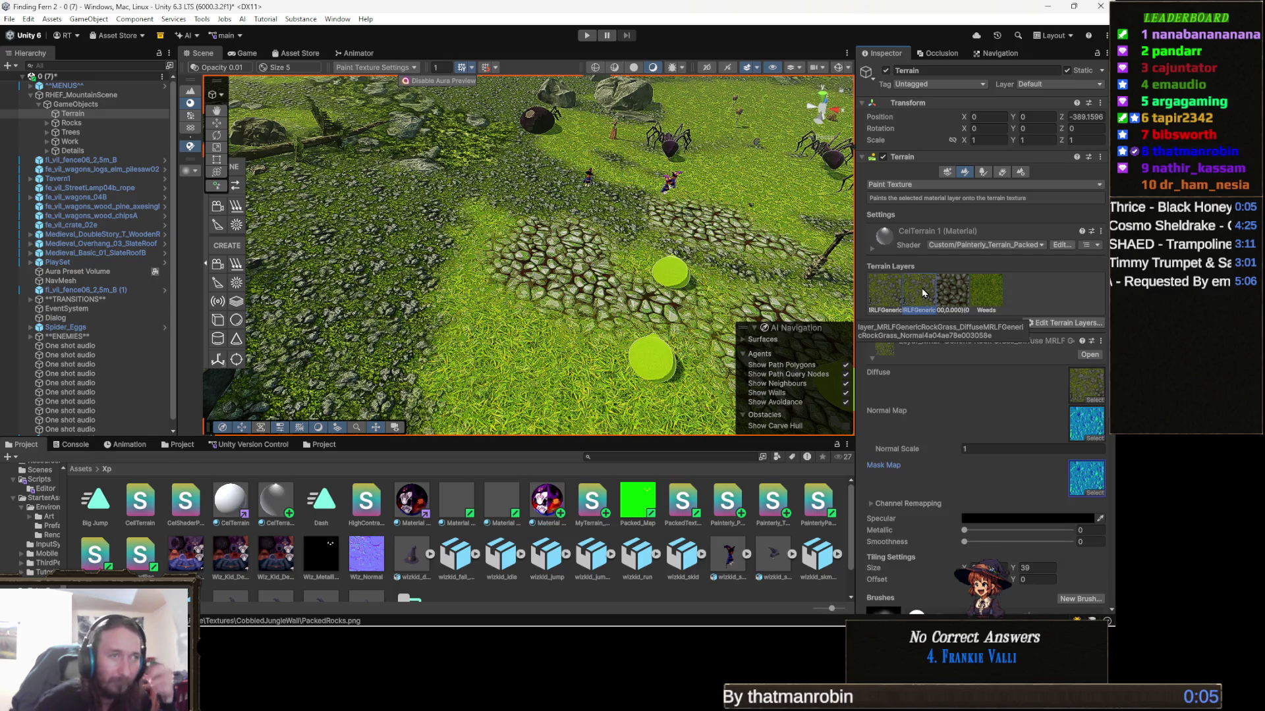
left_click(882, 289)
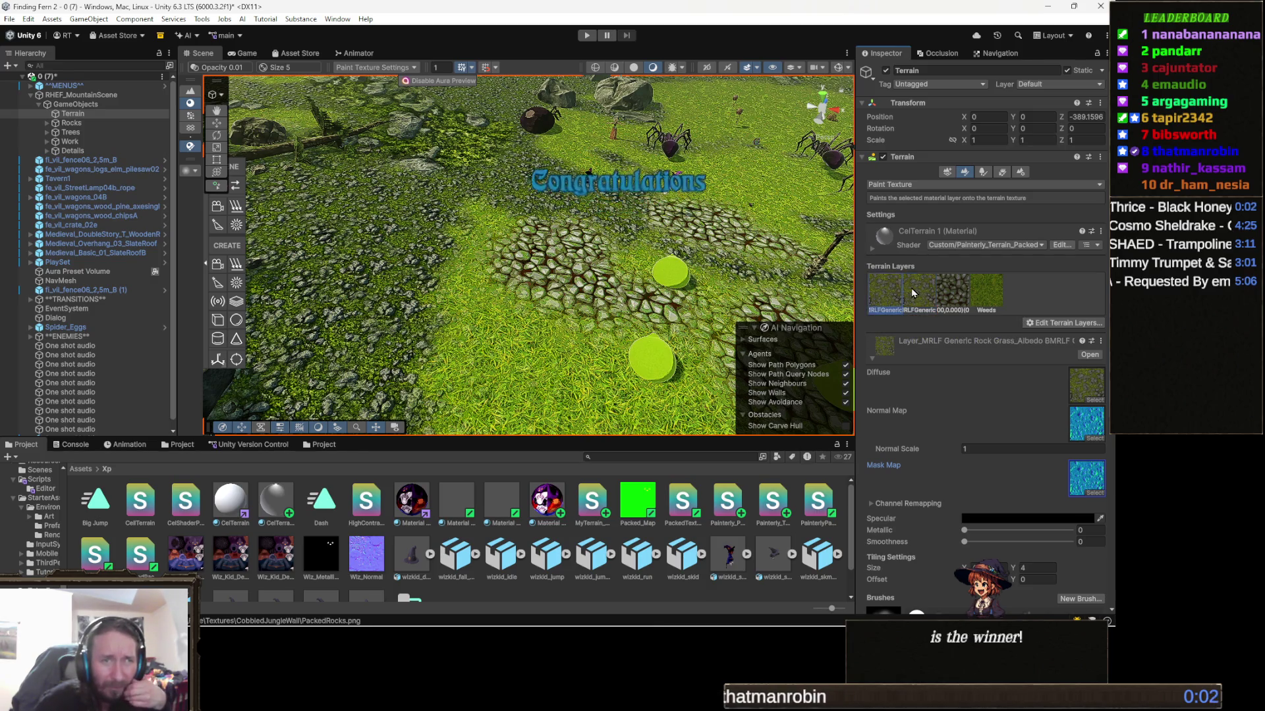
left_click(915, 292)
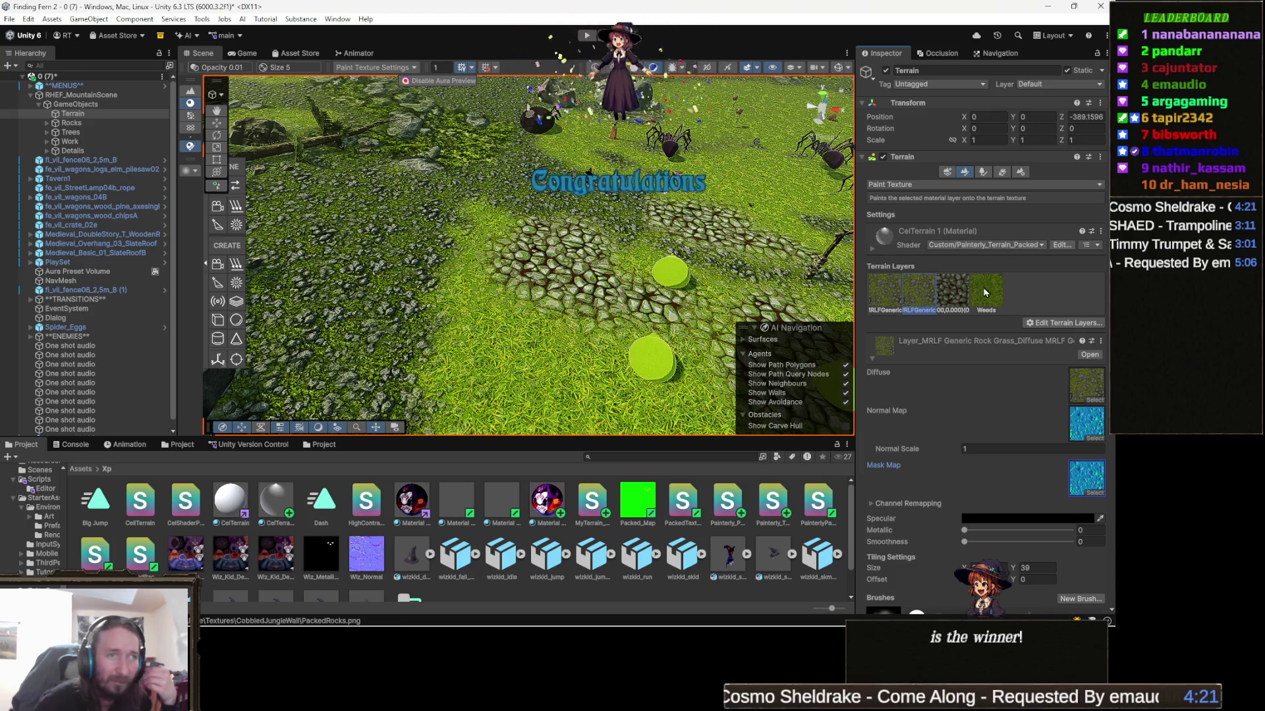
left_click(953, 290)
left_click(1088, 398)
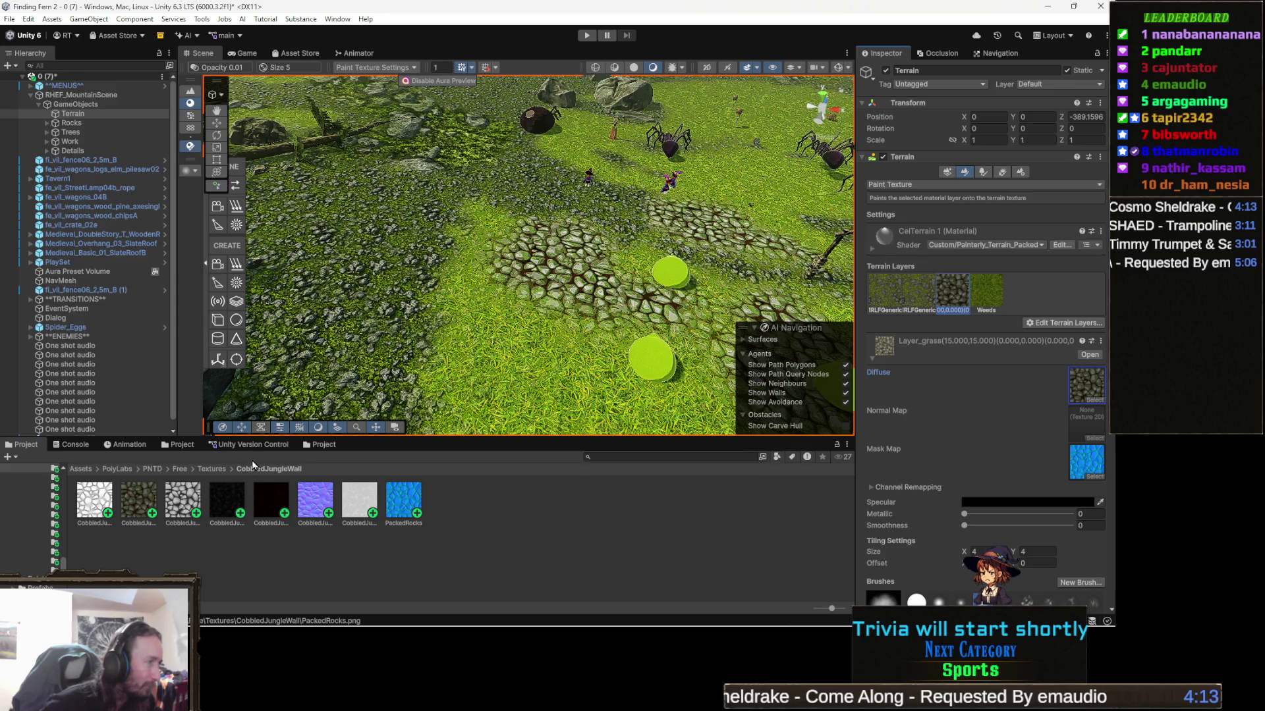
Collapse the textures tree, return to Textures, and open the CobbledJungleWall_Flooring folder
scroll(33, 517, "up", 2)
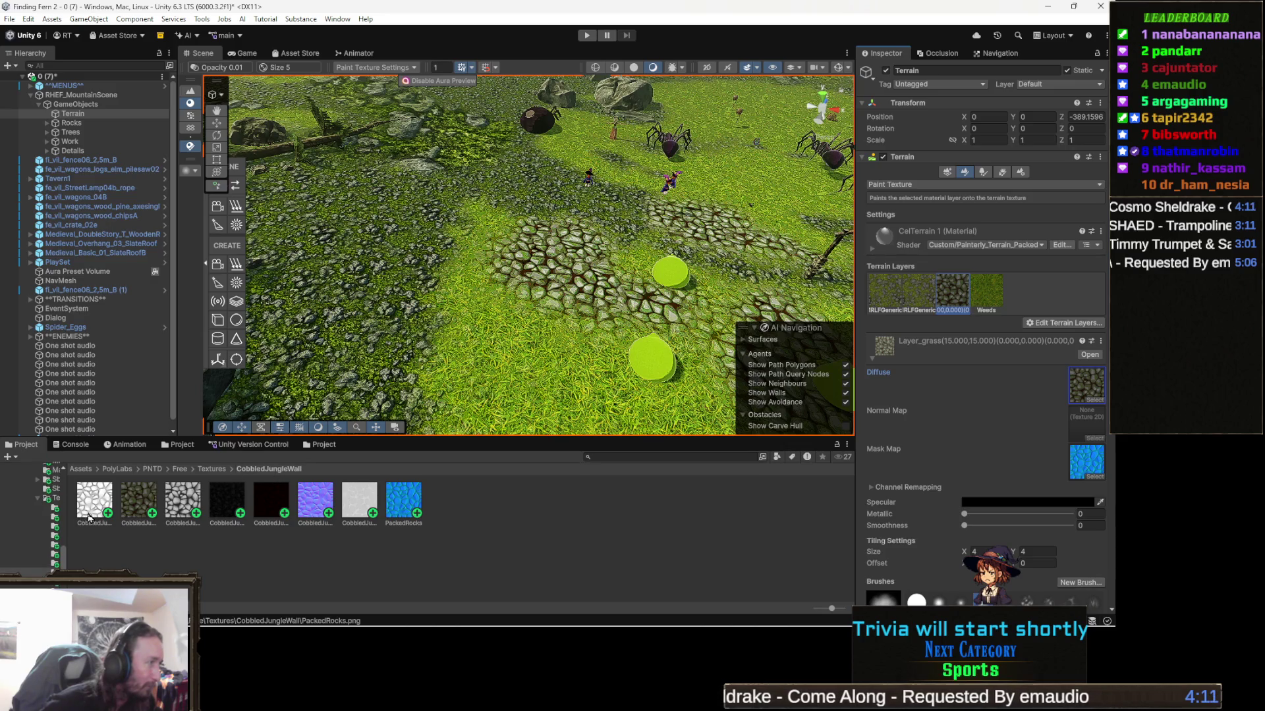
left_click(39, 498)
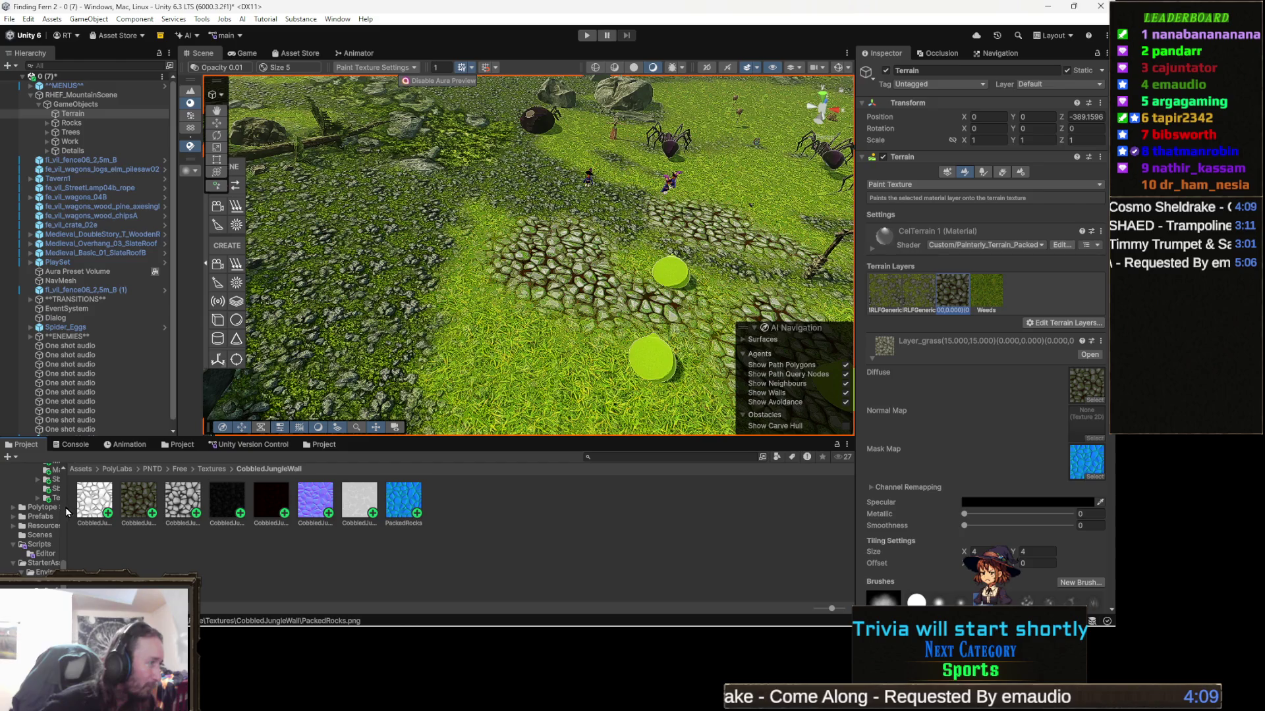
left_click_drag(67, 504, 91, 504)
scroll(47, 517, "down", 3)
scroll(48, 517, "up", 5)
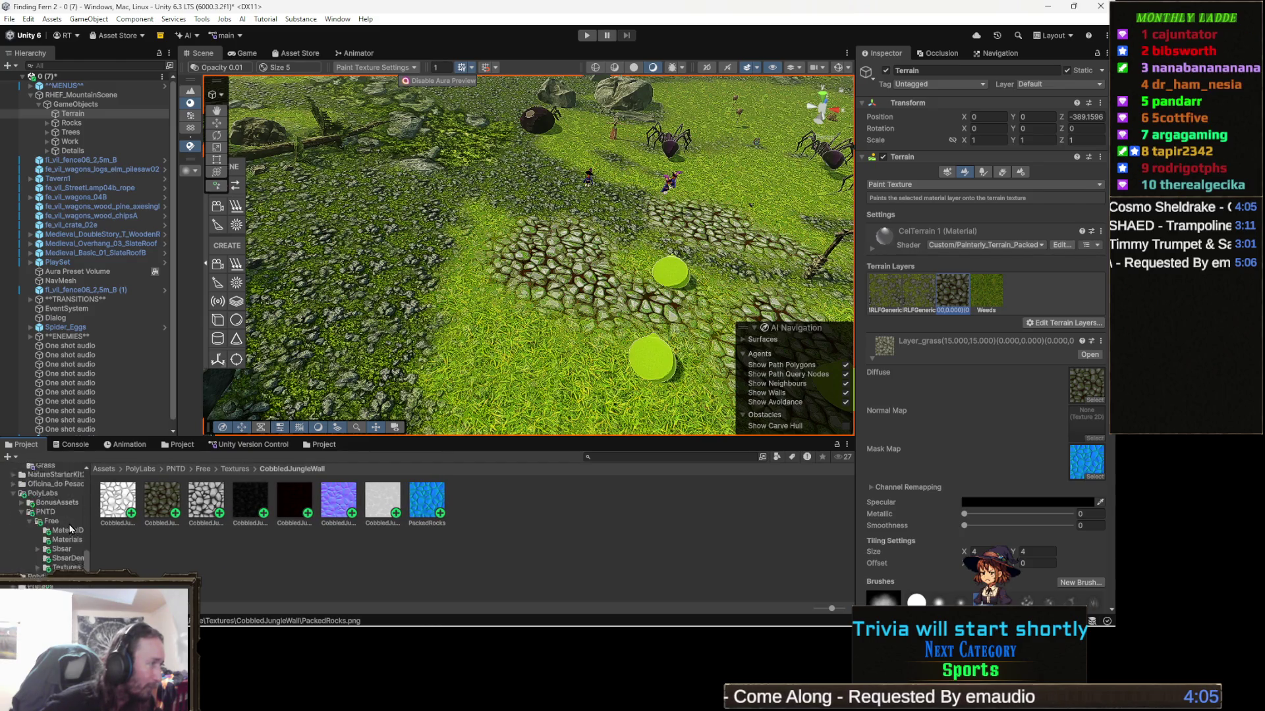
scroll(70, 528, "down", 5)
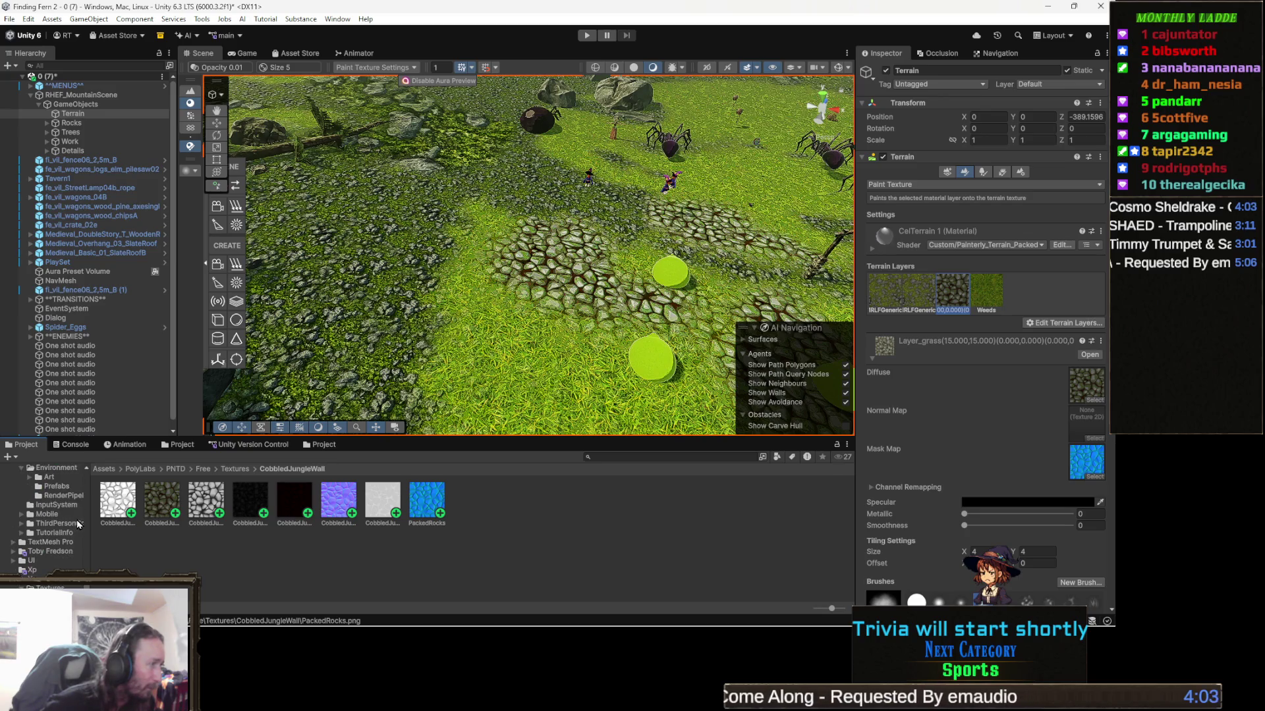
left_click(243, 469)
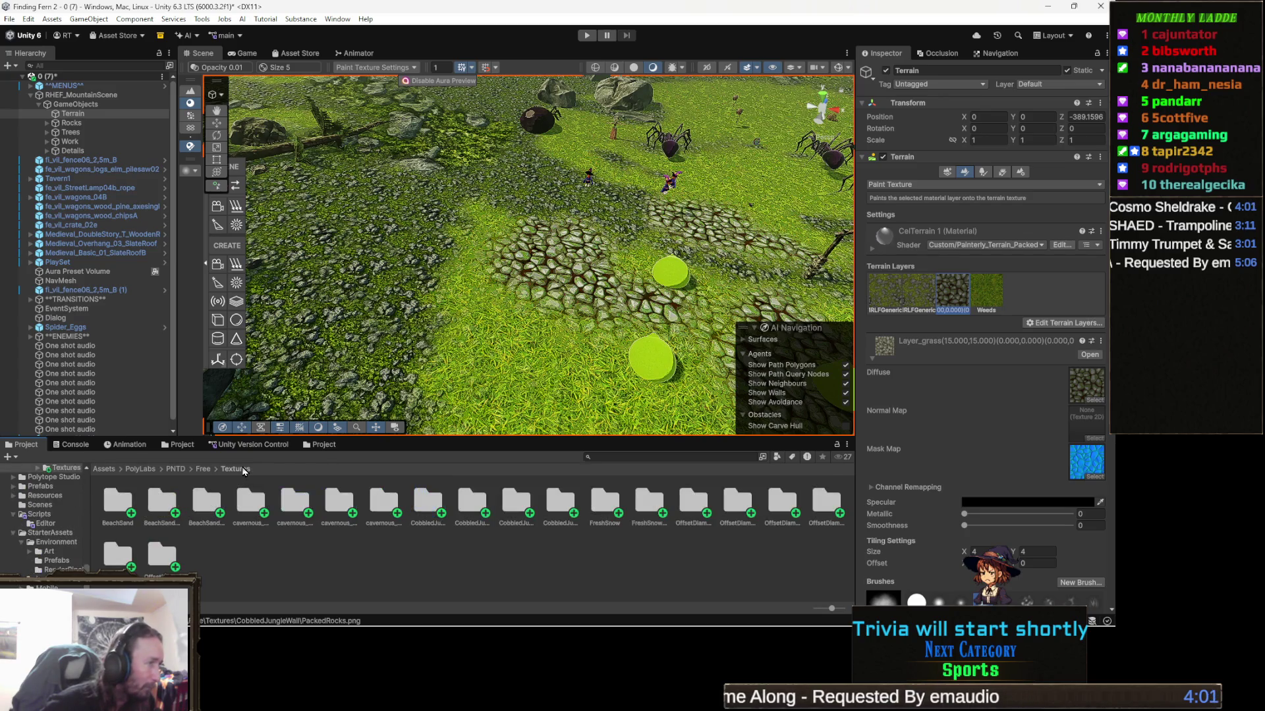
double_click(513, 509)
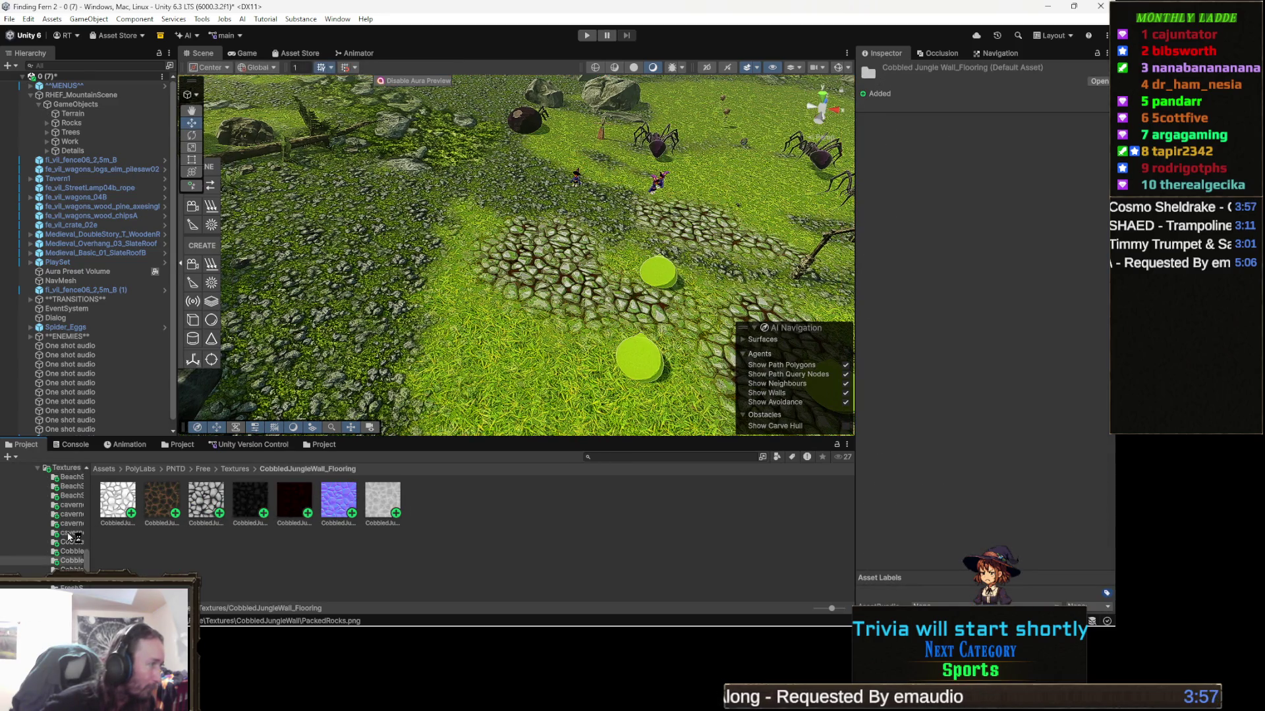
Browse the CobbledJungleWall and cavernous texture folders and select the CobbledJungleWall basecolor texture
scroll(82, 532, "down", 2)
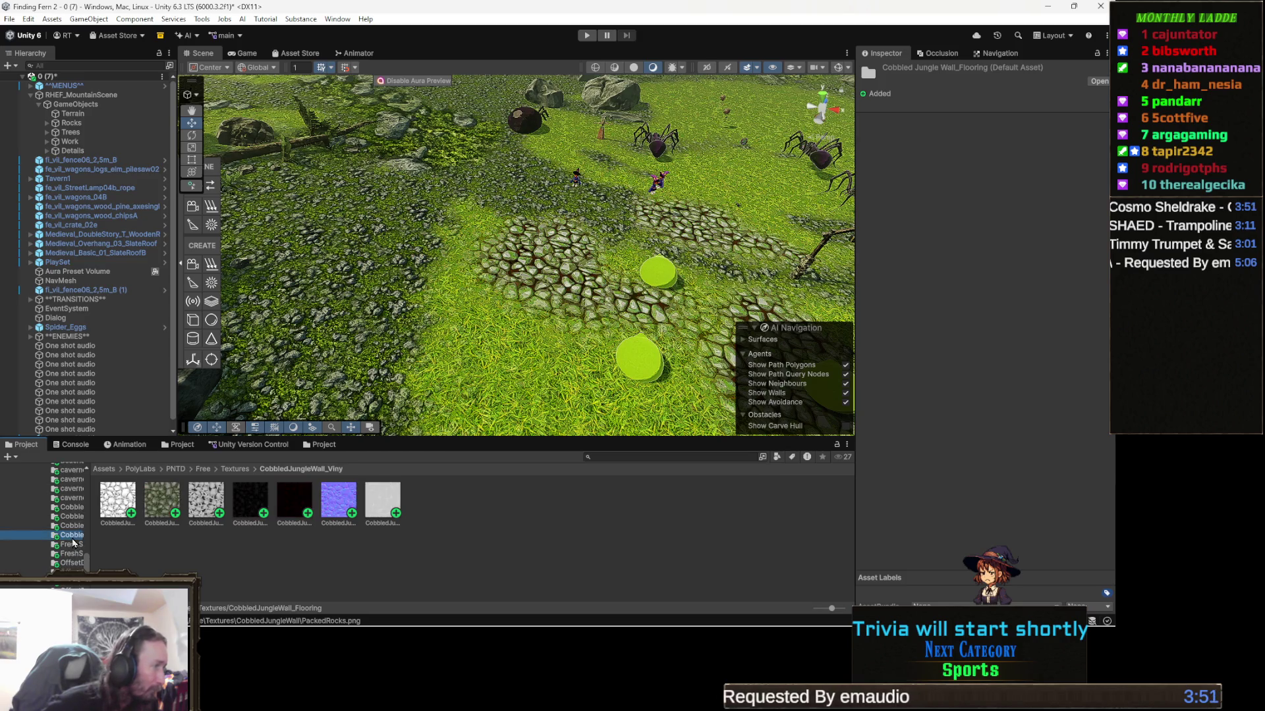
key("Up")
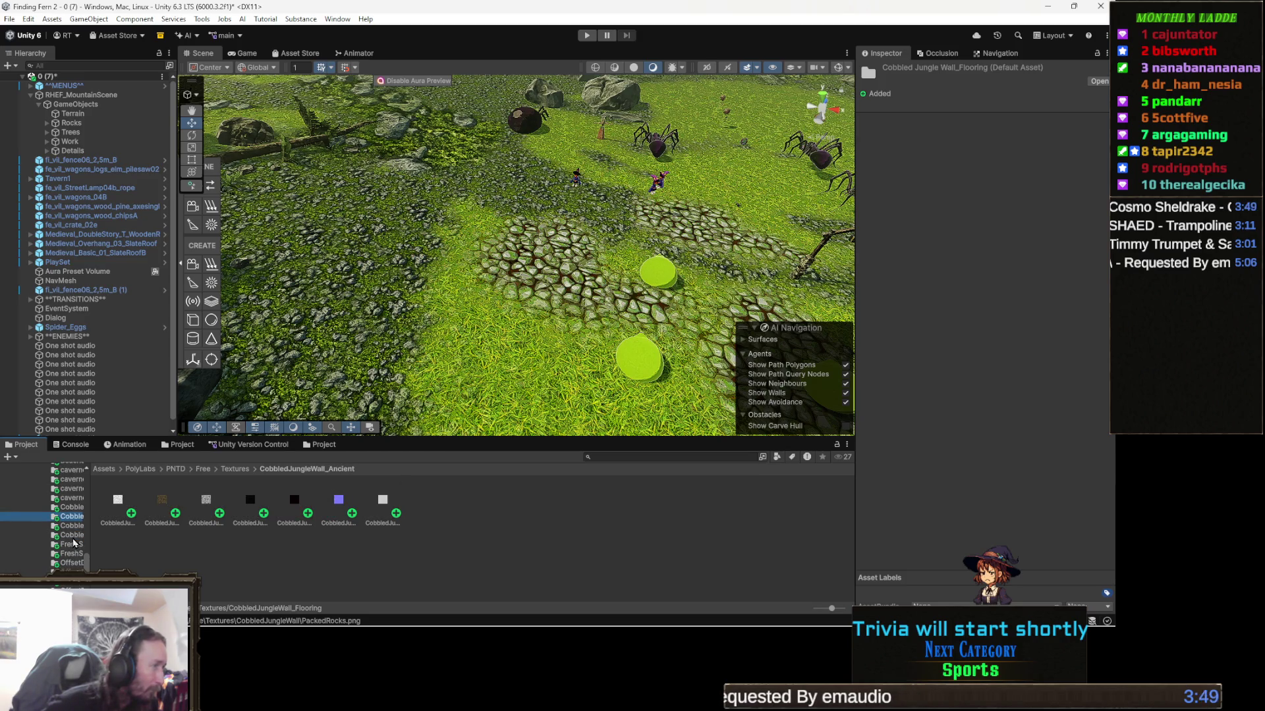
key("Down")
key("Up")
key("Up")
key("Down")
key("Up")
key("Up")
key("Down")
key("Down")
key("Up")
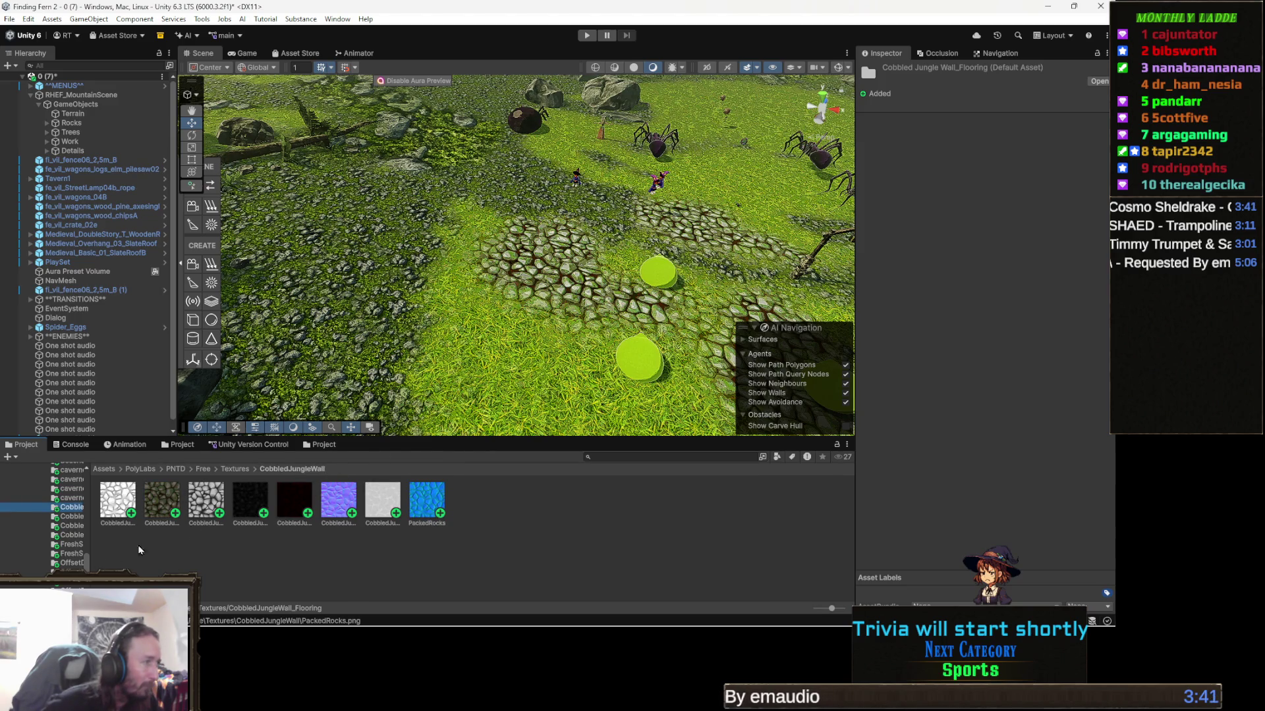
left_click(158, 501)
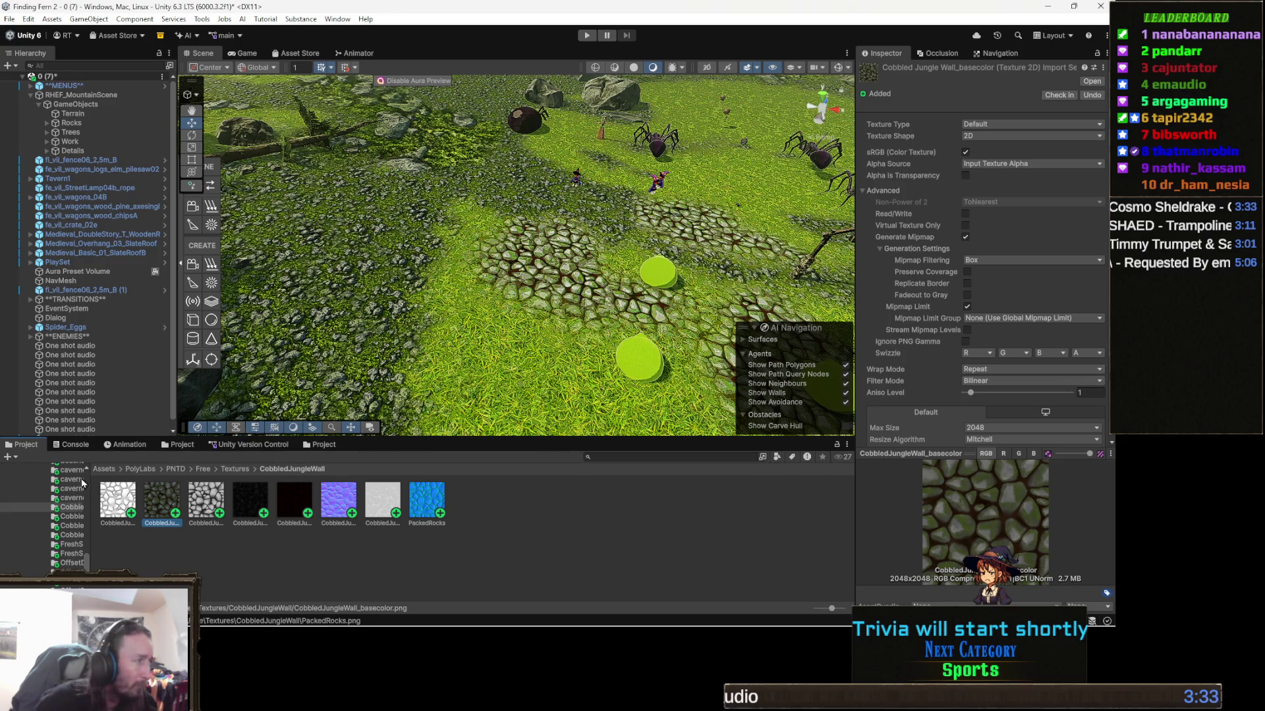
Browse the Flooring, FreshSnow and OffsetDiamondBricks_Deserted folders and select the Deserted height map
left_click(72, 526)
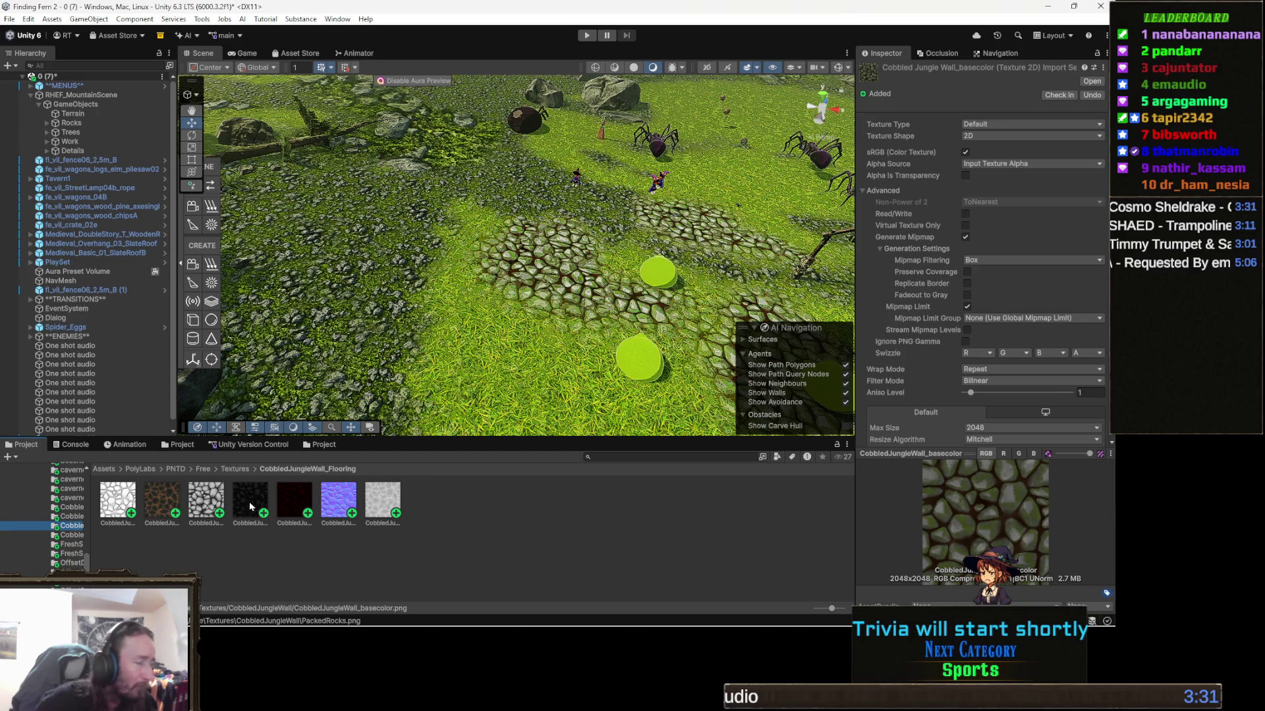
key("Down")
key("Down")
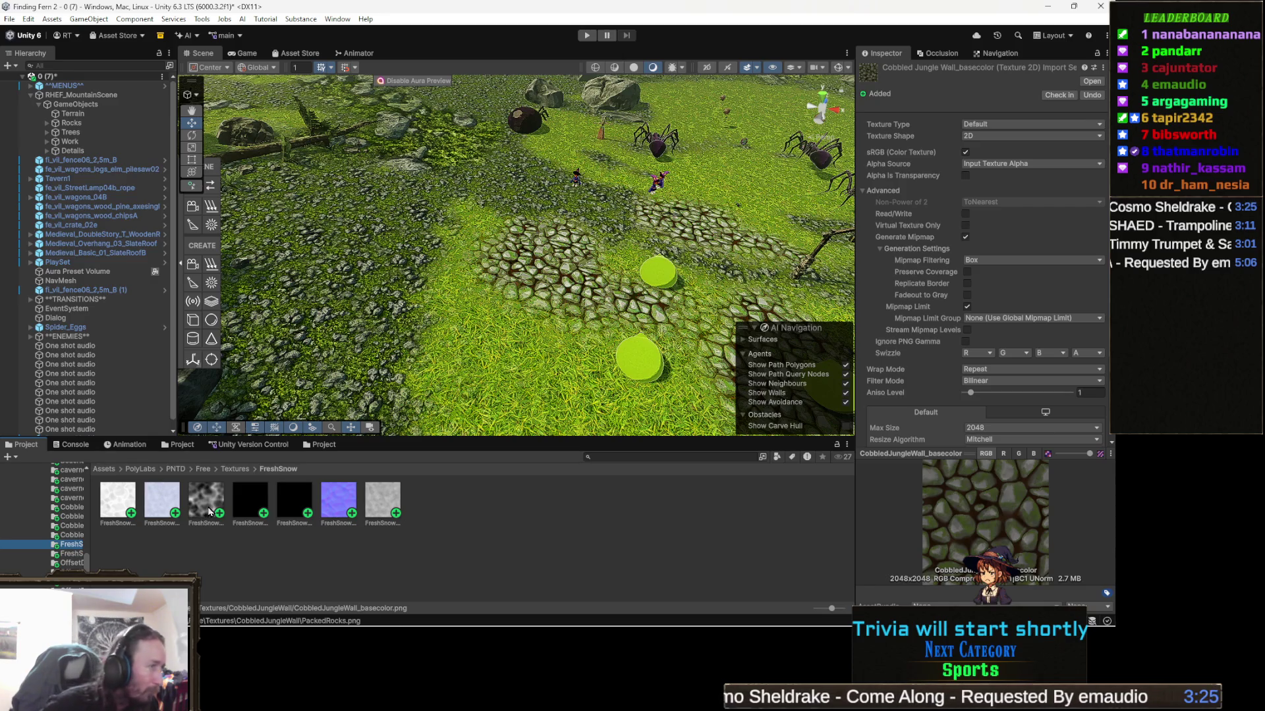
key("Down")
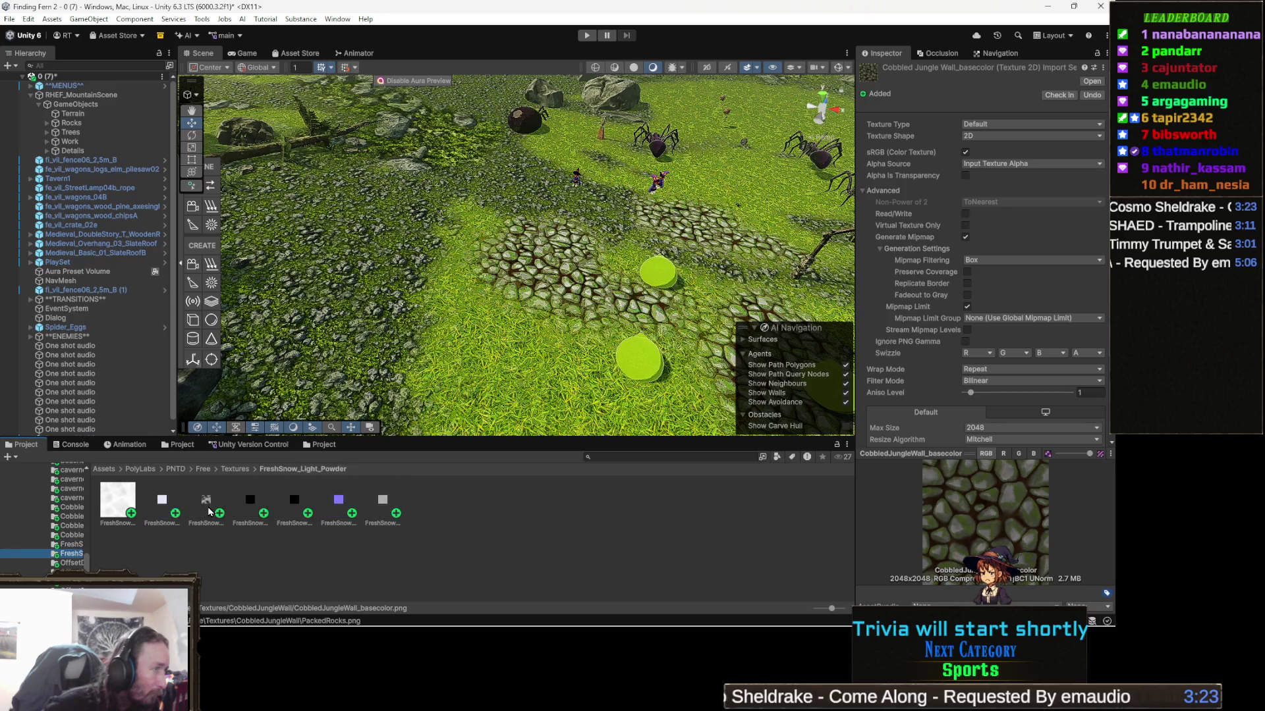
key("Down")
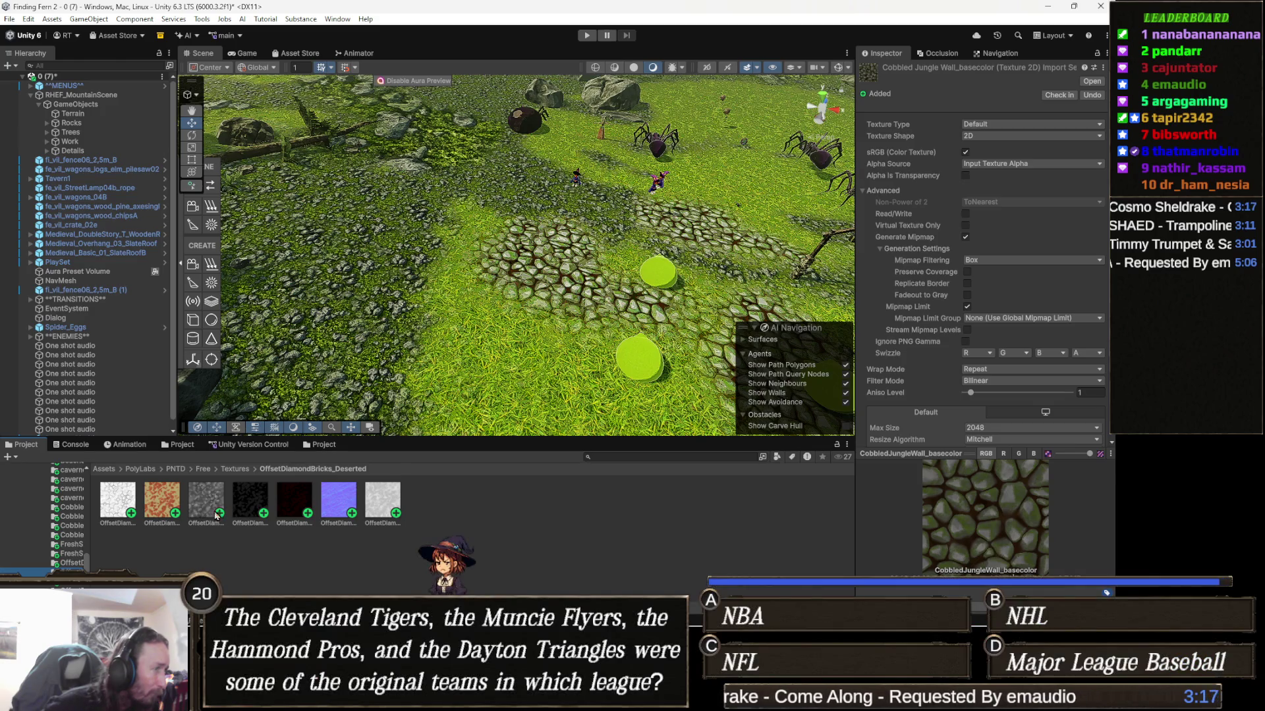
left_click(208, 503)
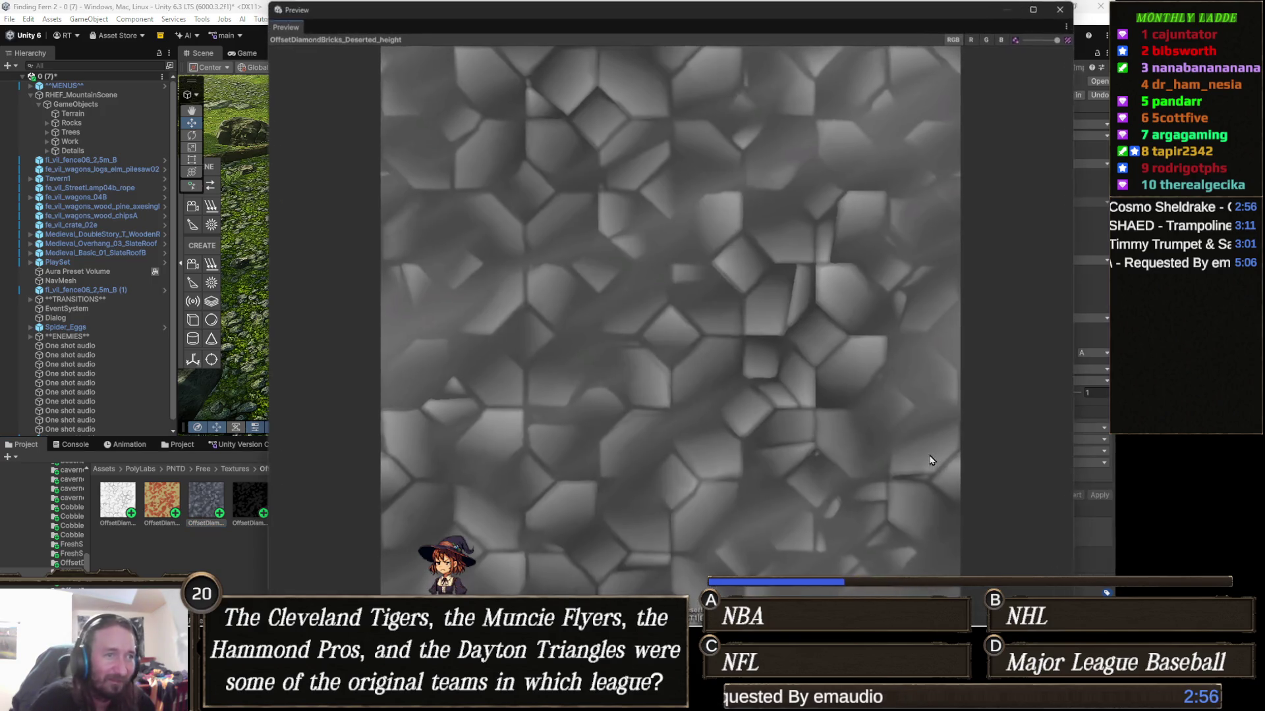
Preview the height map large, close it, and browse the Large_Diamonds and Overgrown_Snowy folders
left_click(928, 453)
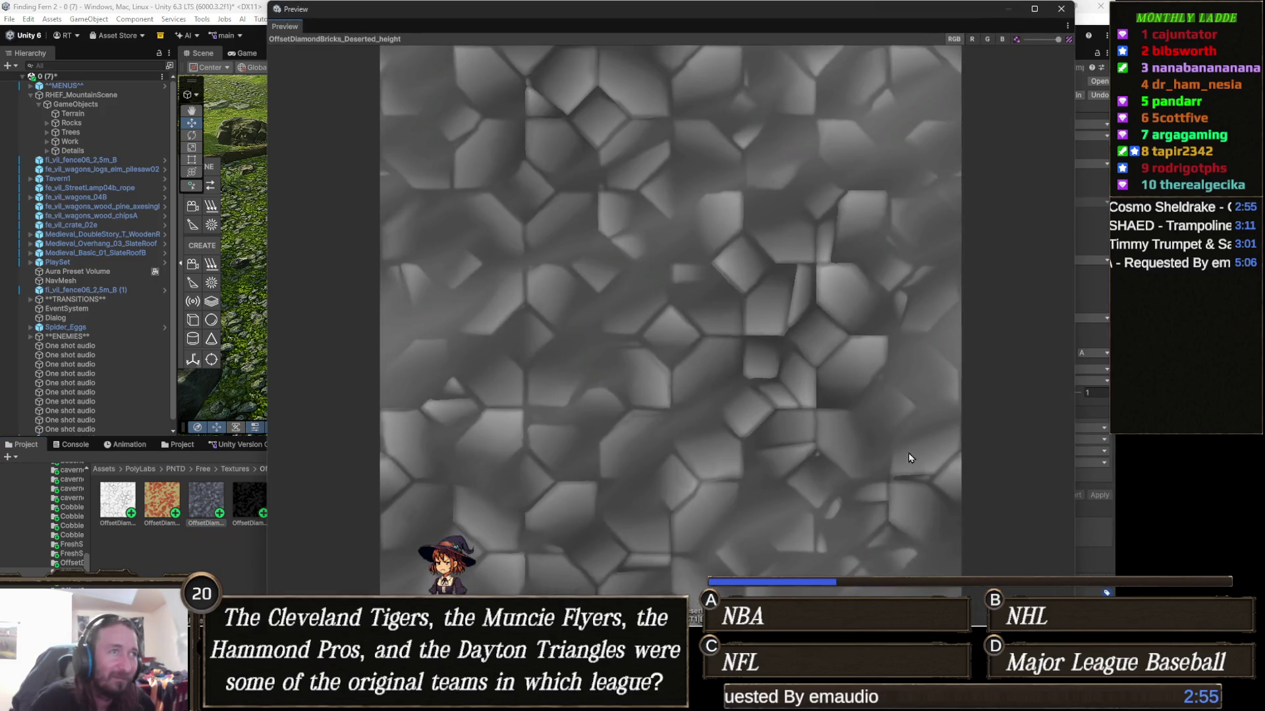
left_click(1061, 10)
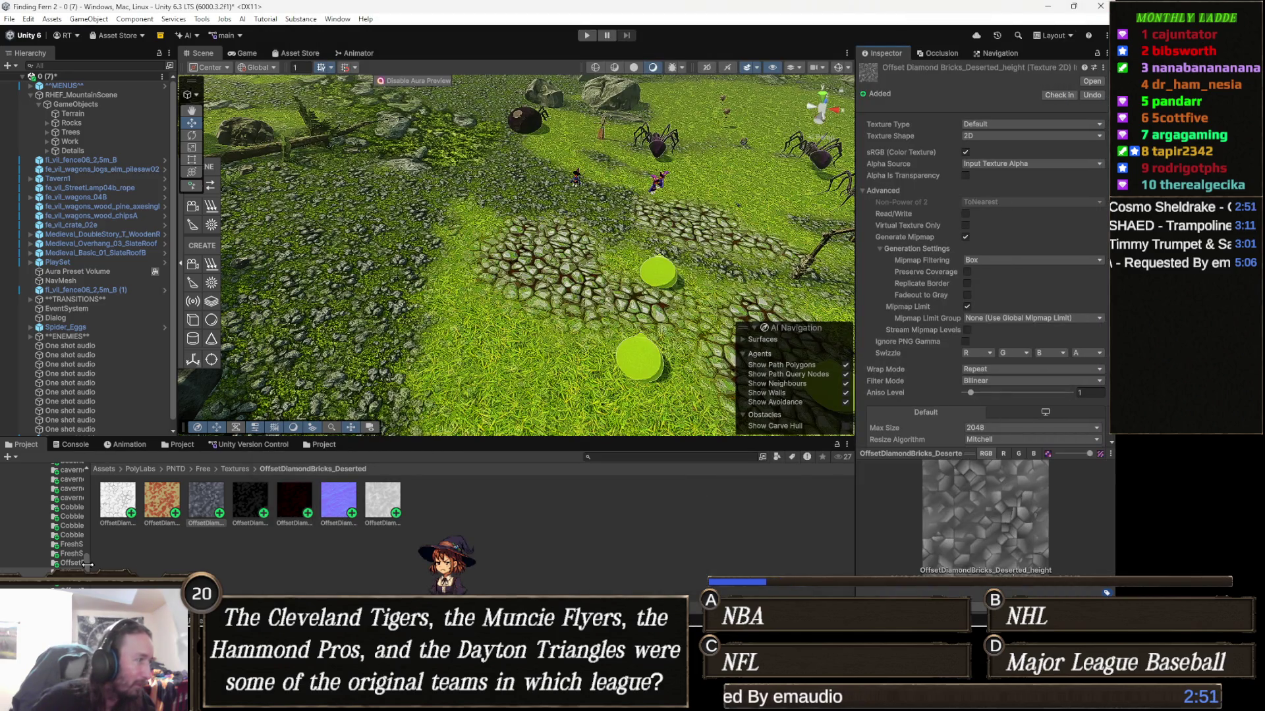
key("Down")
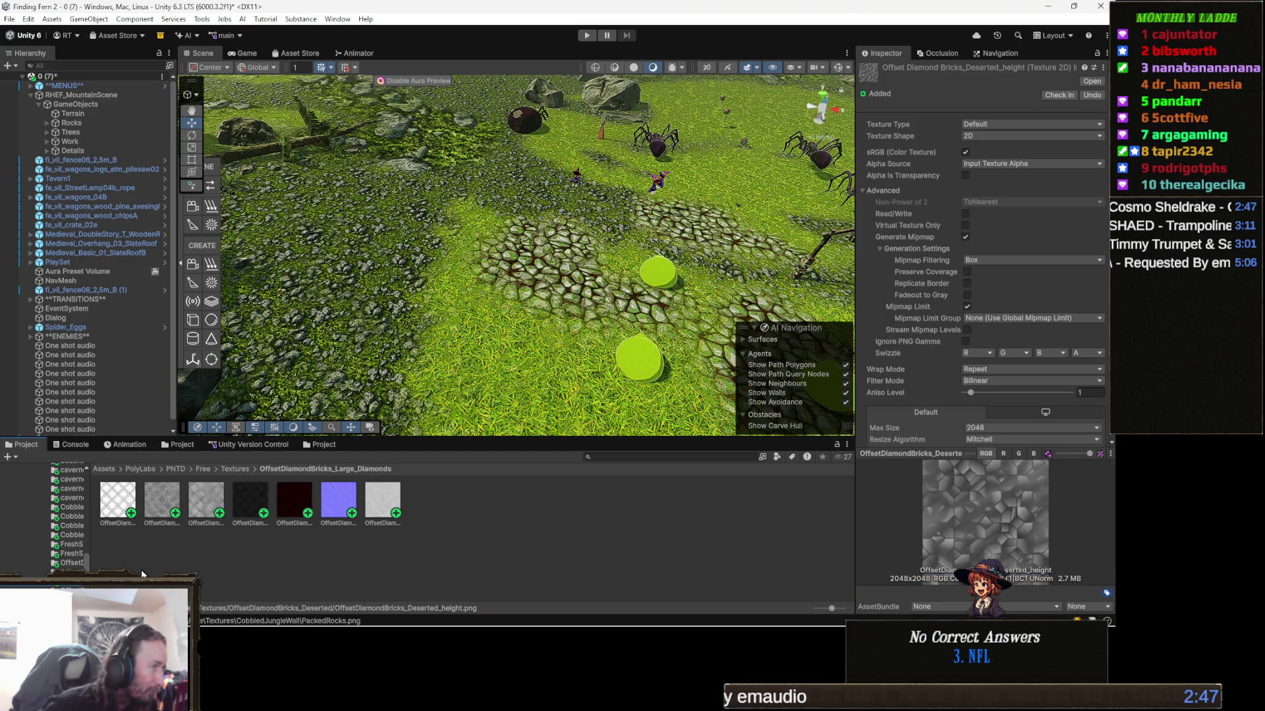
key("Down")
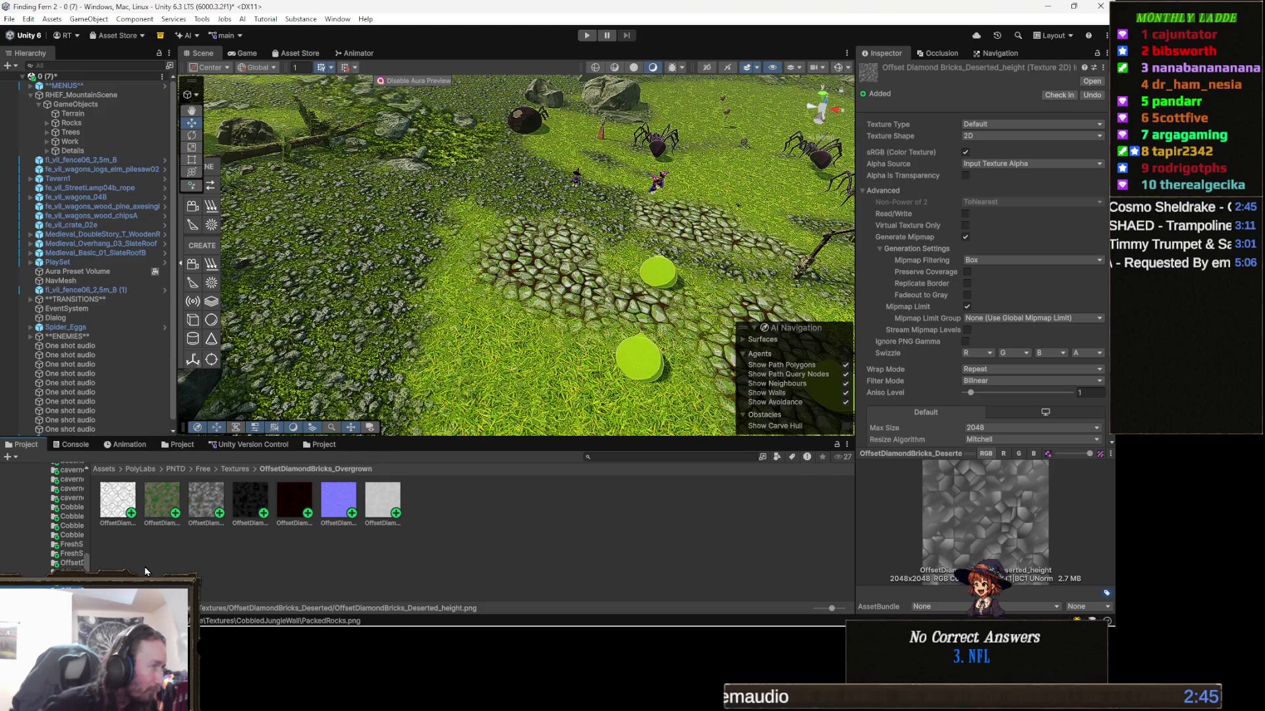
key("Down")
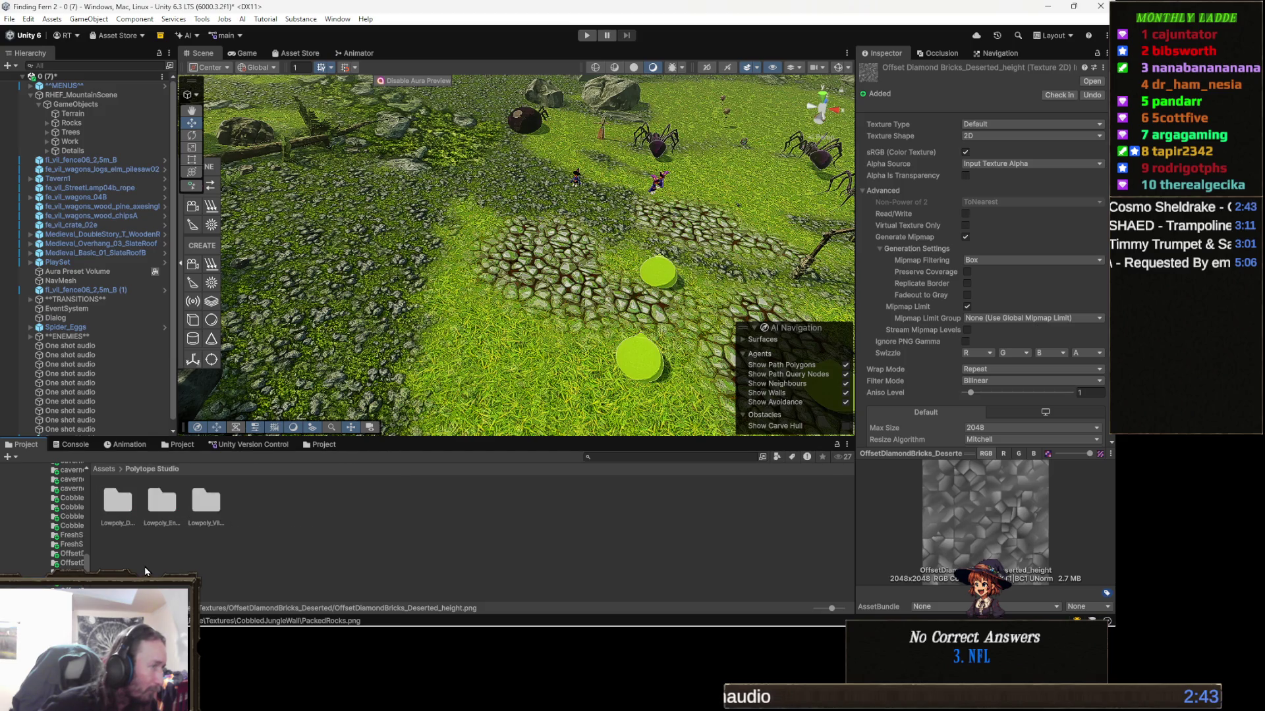
key("Up")
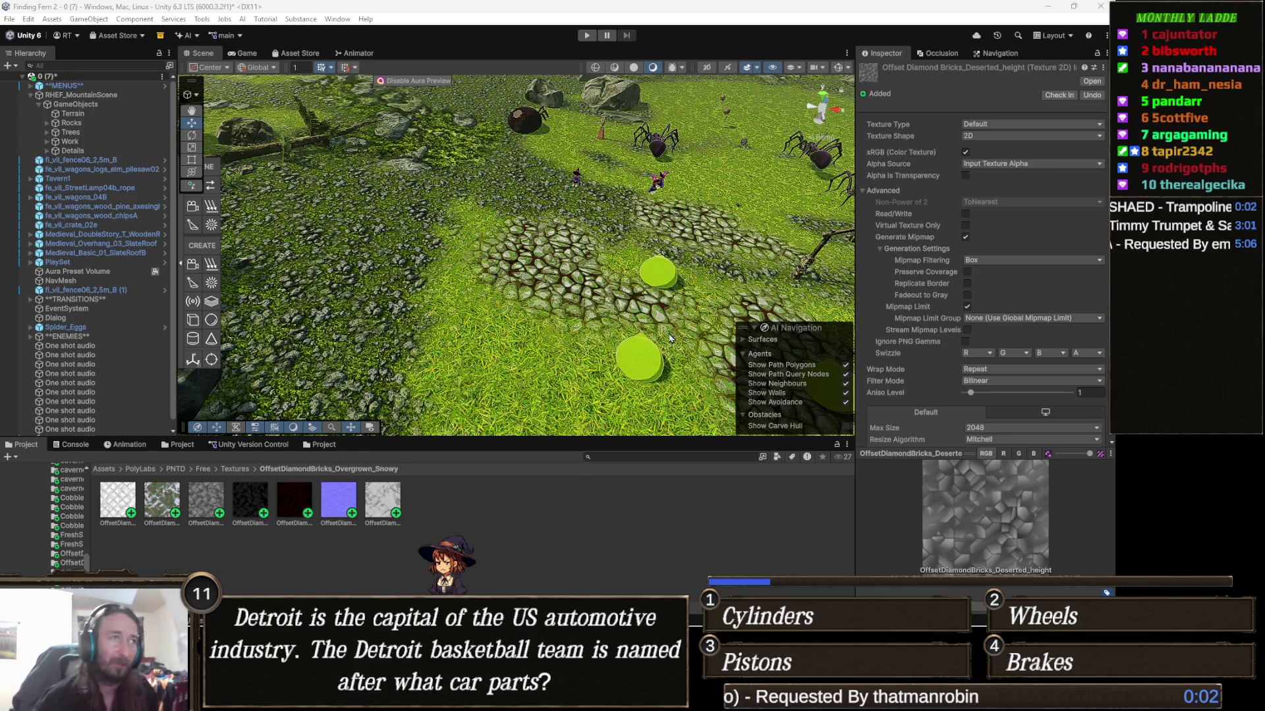
mouse_move(611, 296)
left_mouse_down()
mouse_move(569, 273)
mouse_move(566, 305)
left_mouse_up()
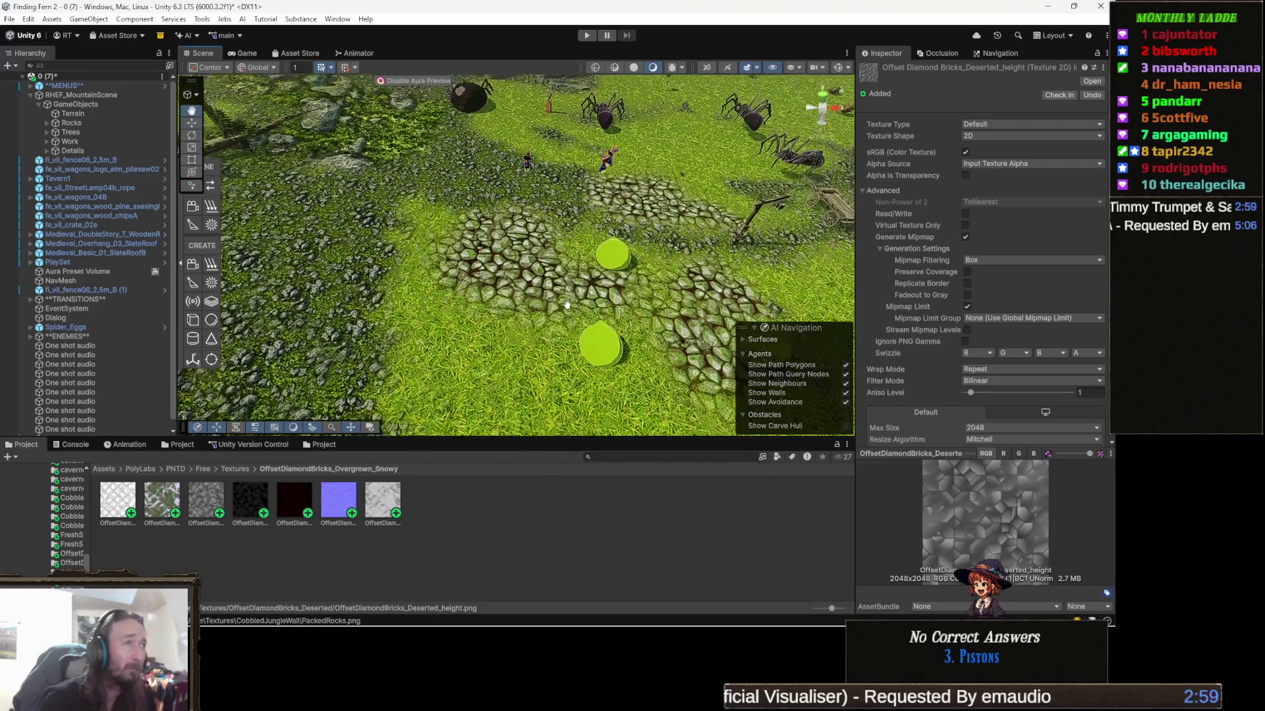
mouse_move(521, 366)
left_mouse_down()
mouse_move(553, 349)
mouse_move(588, 384)
mouse_move(499, 263)
mouse_move(592, 312)
mouse_move(421, 343)
mouse_move(452, 330)
mouse_move(538, 423)
mouse_move(692, 355)
left_mouse_up()
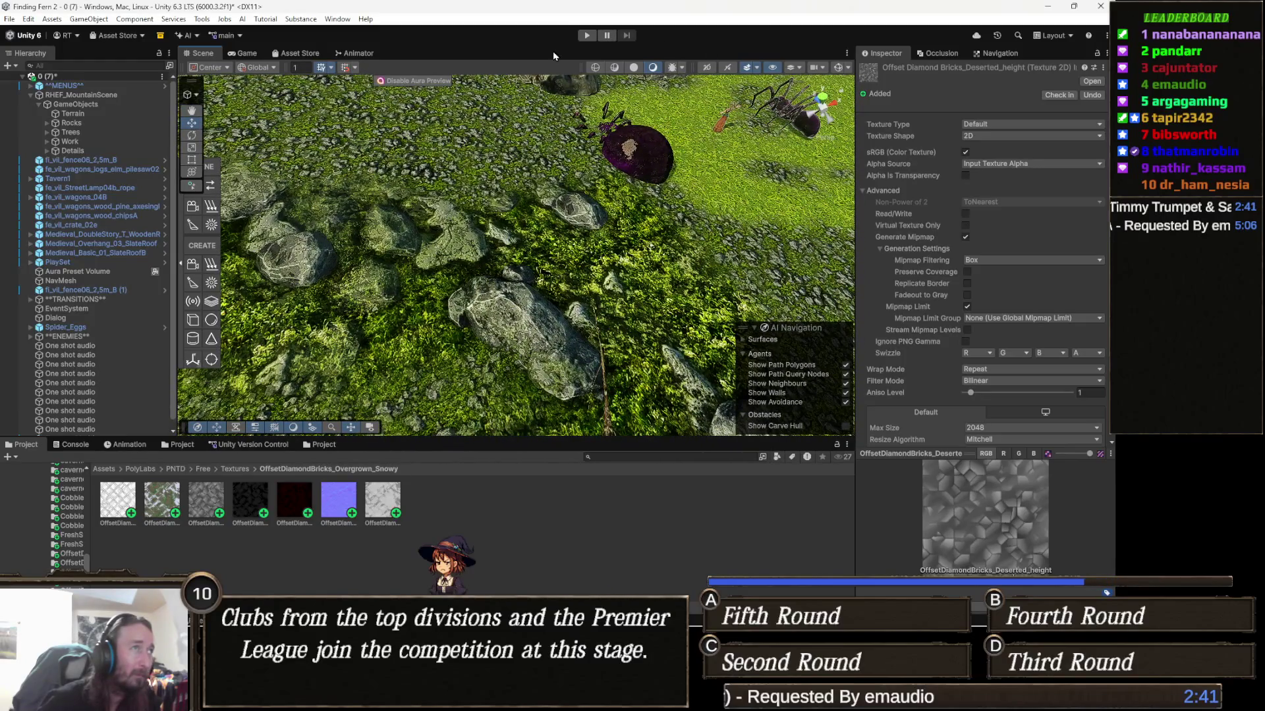
left_click(587, 36)
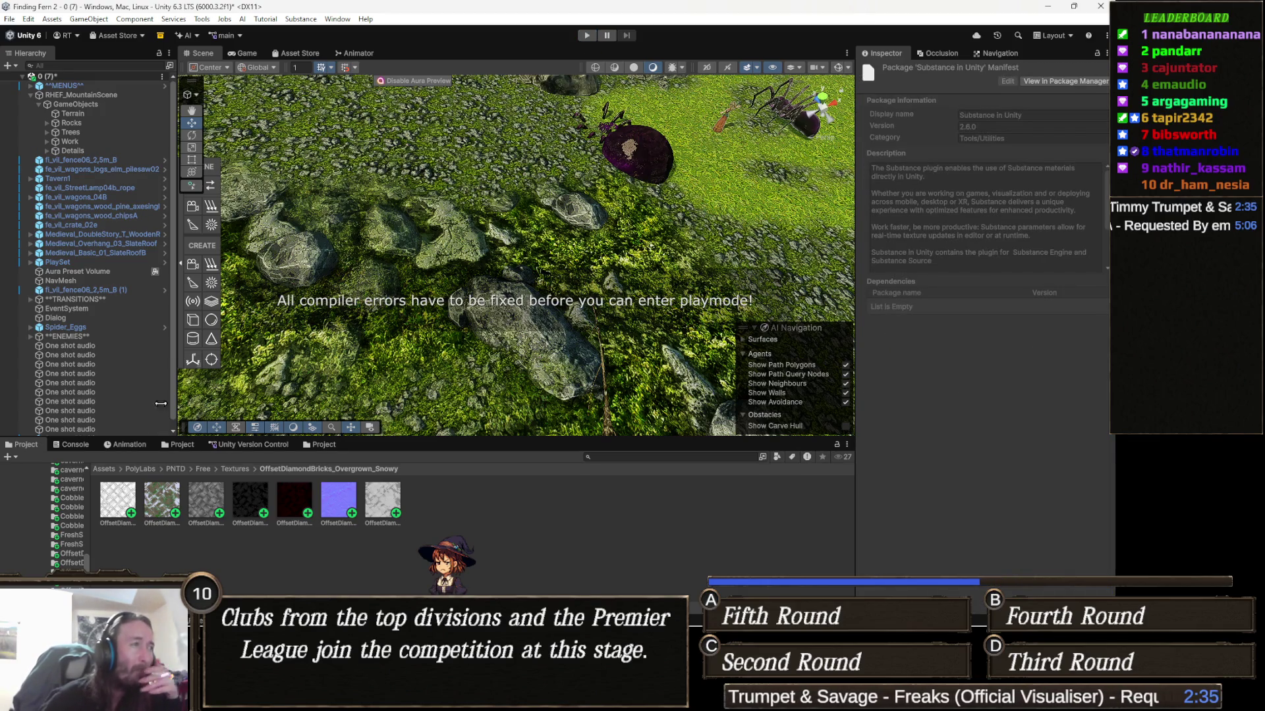
Clear the Console and open the script behind the first missing-namespace compile error
left_click(72, 444)
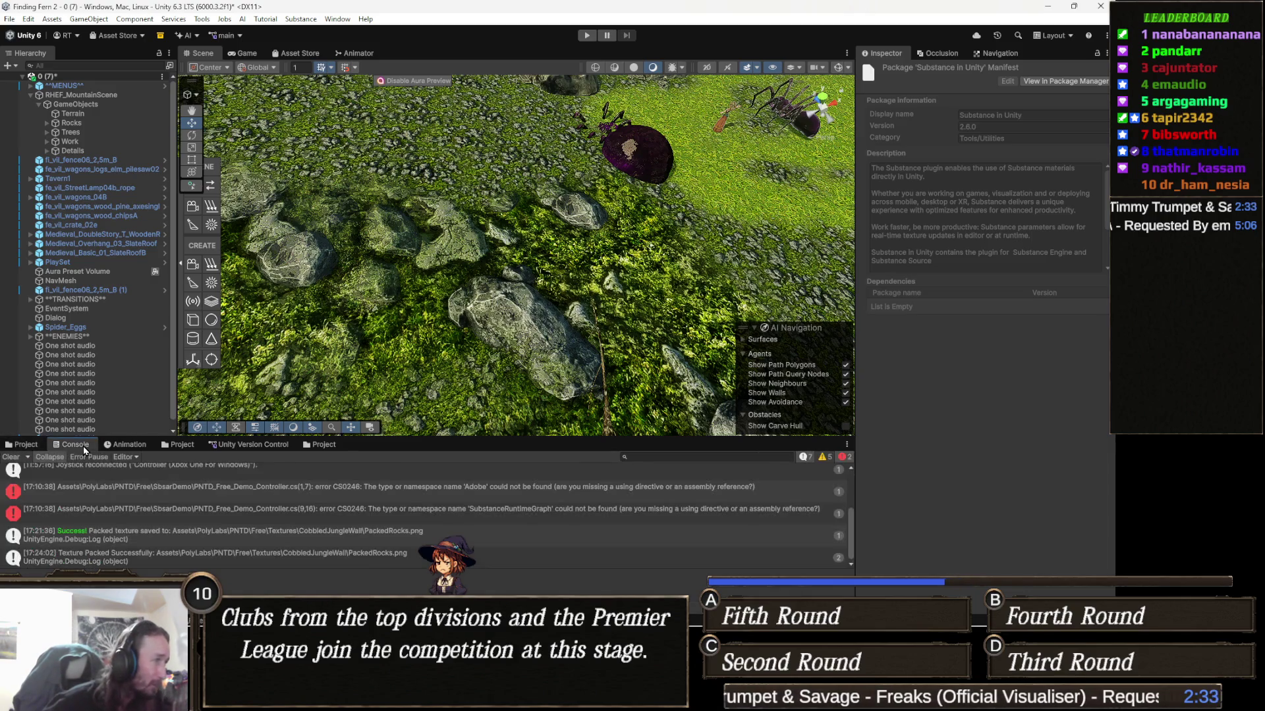
left_click(10, 456)
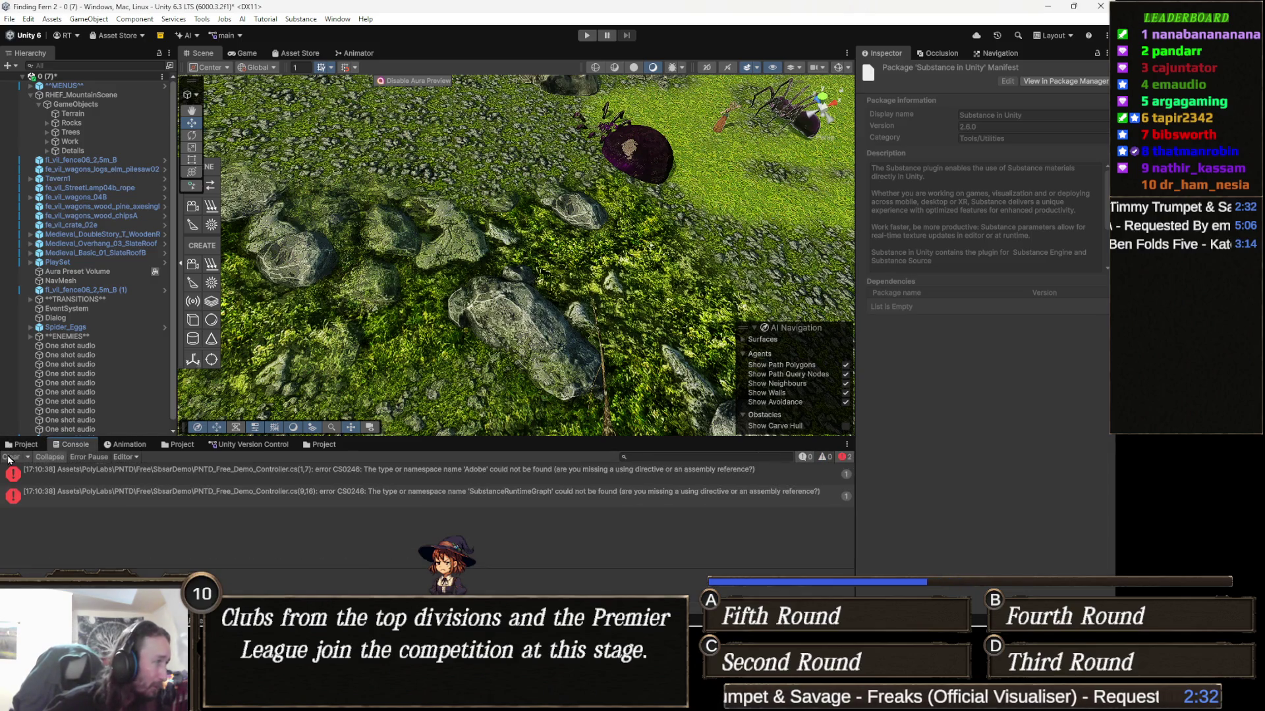
double_click(394, 468)
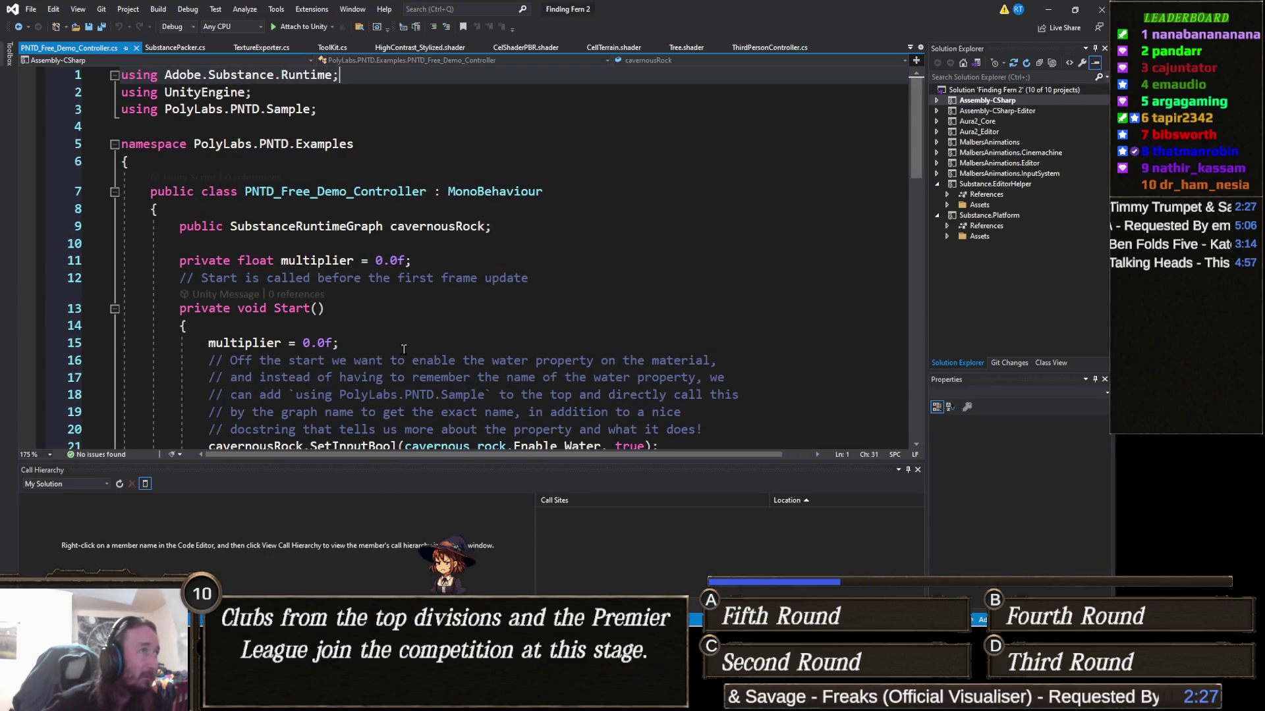
scroll(398, 346, "down", 3)
scroll(399, 346, "up", 3)
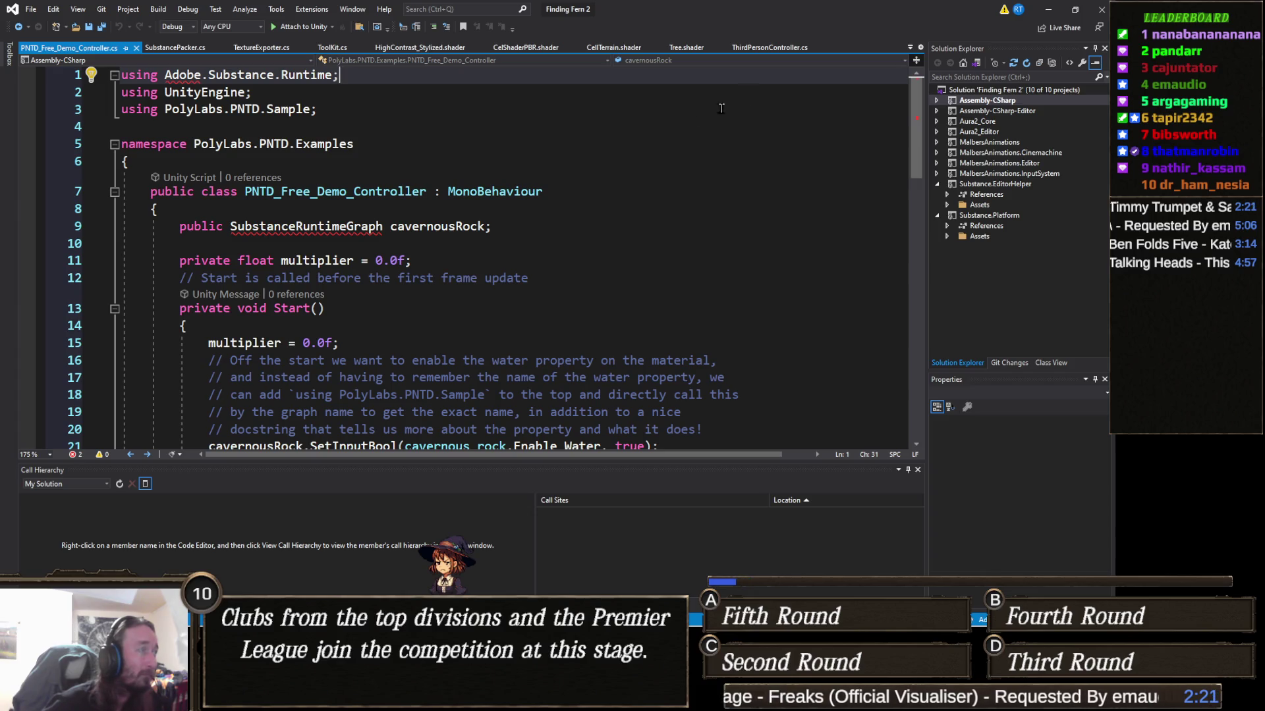
left_click(1052, 10)
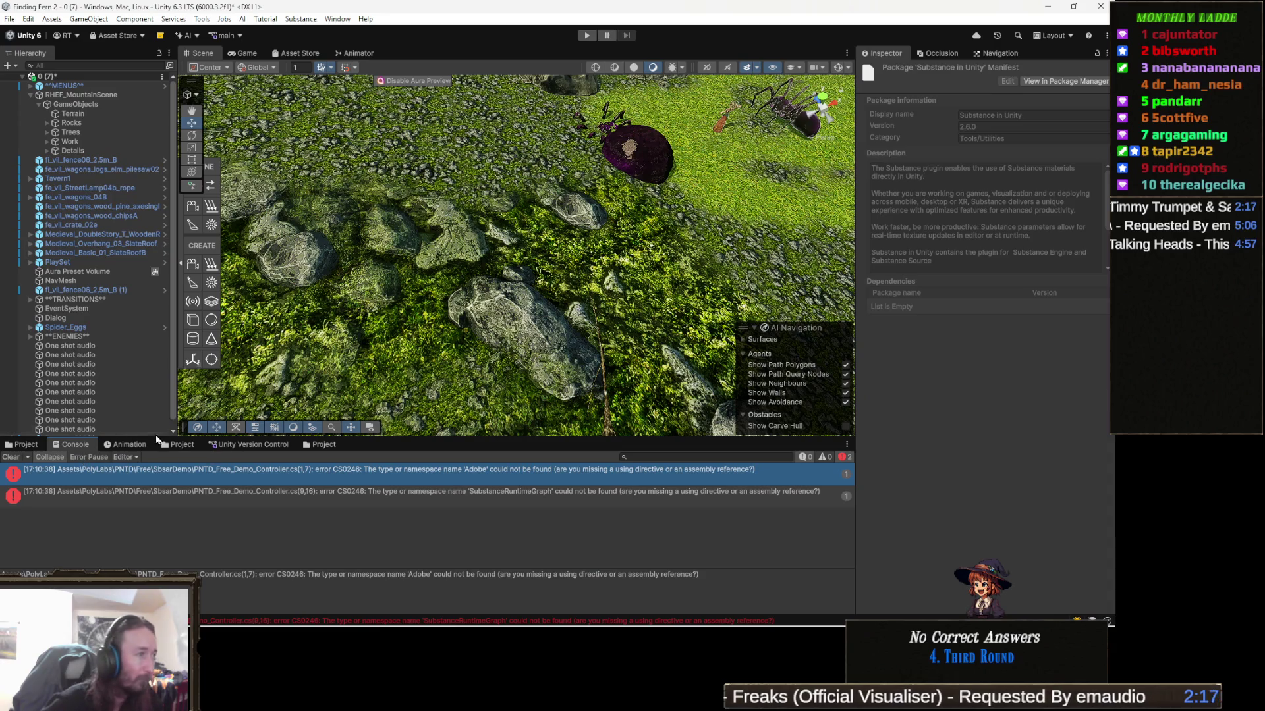
double_click(421, 495)
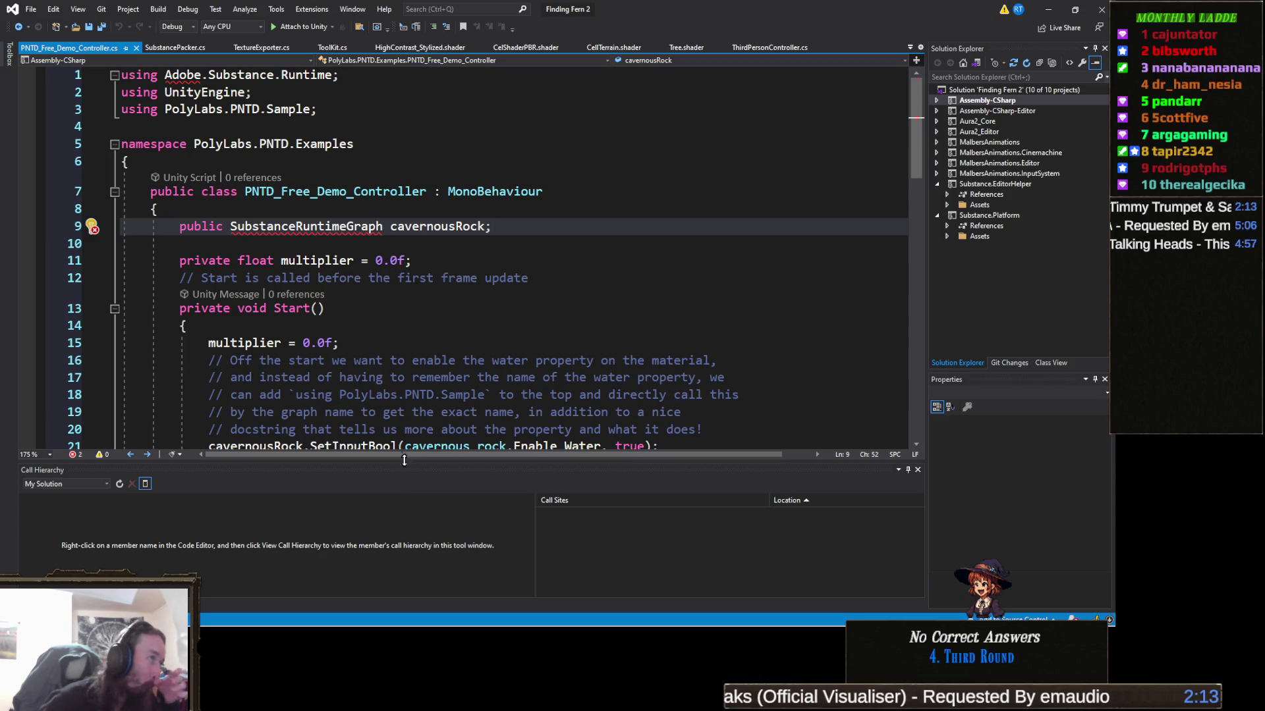
left_click(1052, 9)
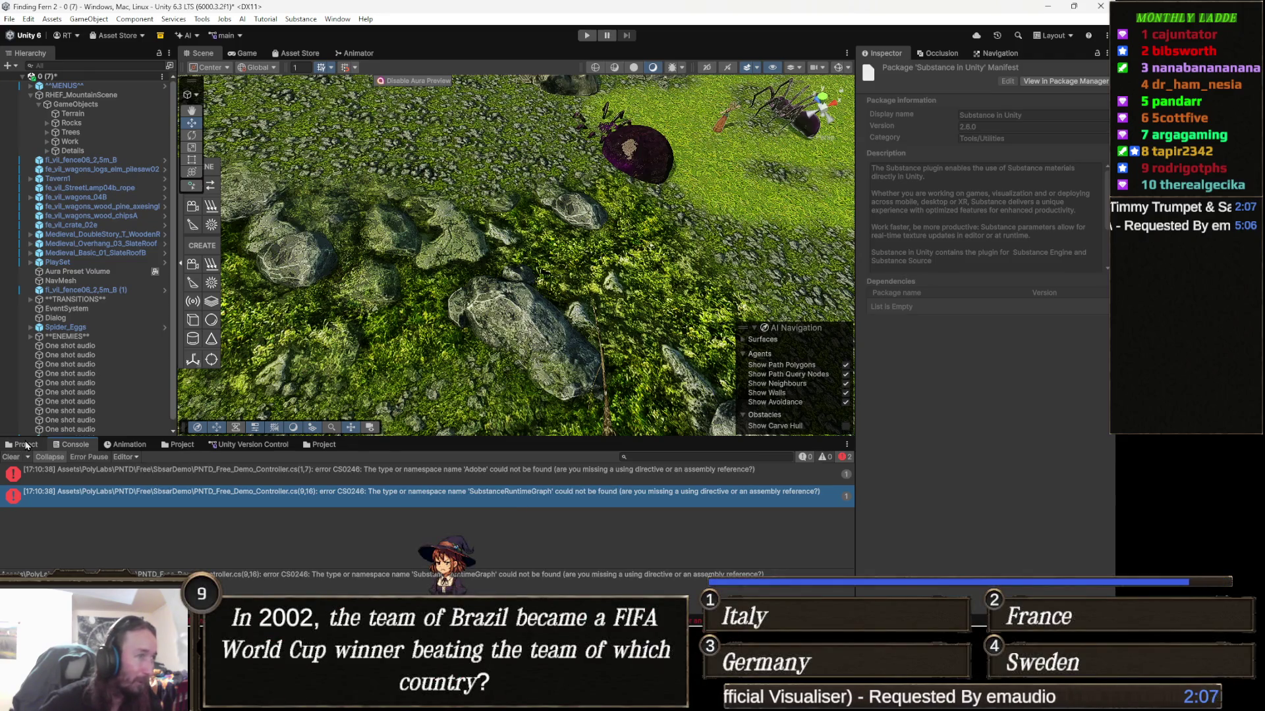
Delete the MaterialDemo folder from the PNTD Free assets
left_click(26, 446)
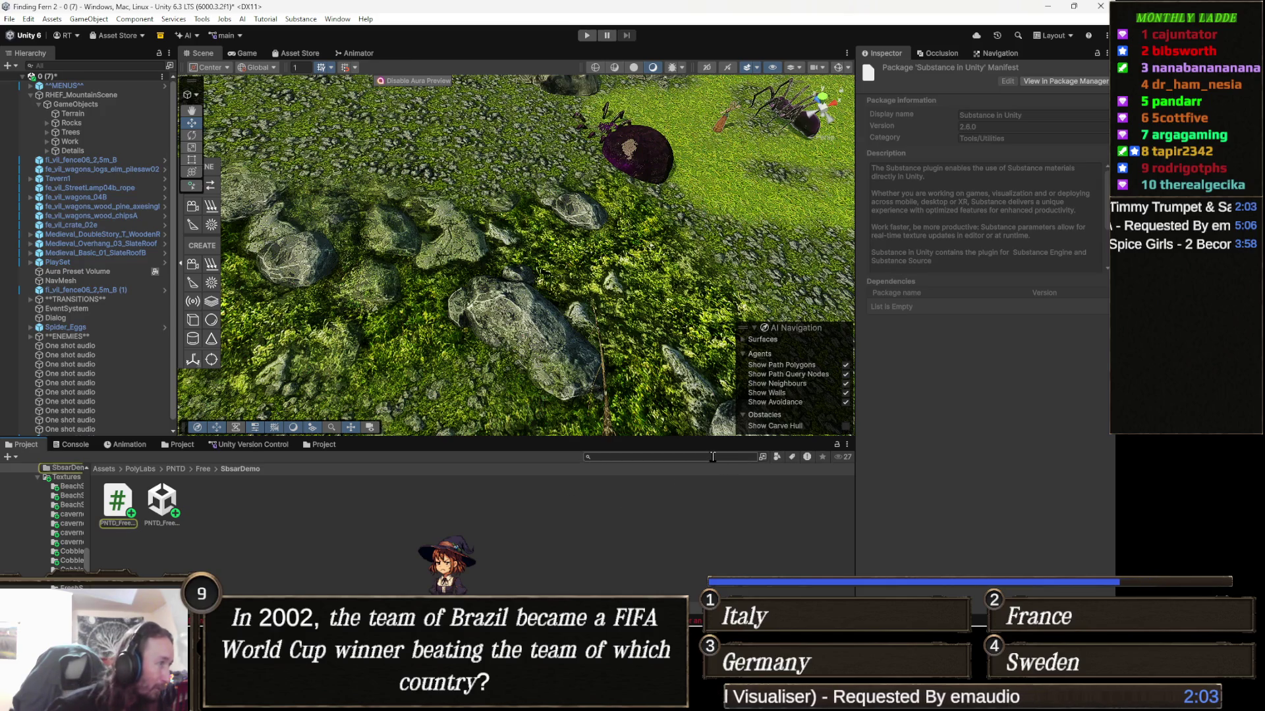
left_click(201, 470)
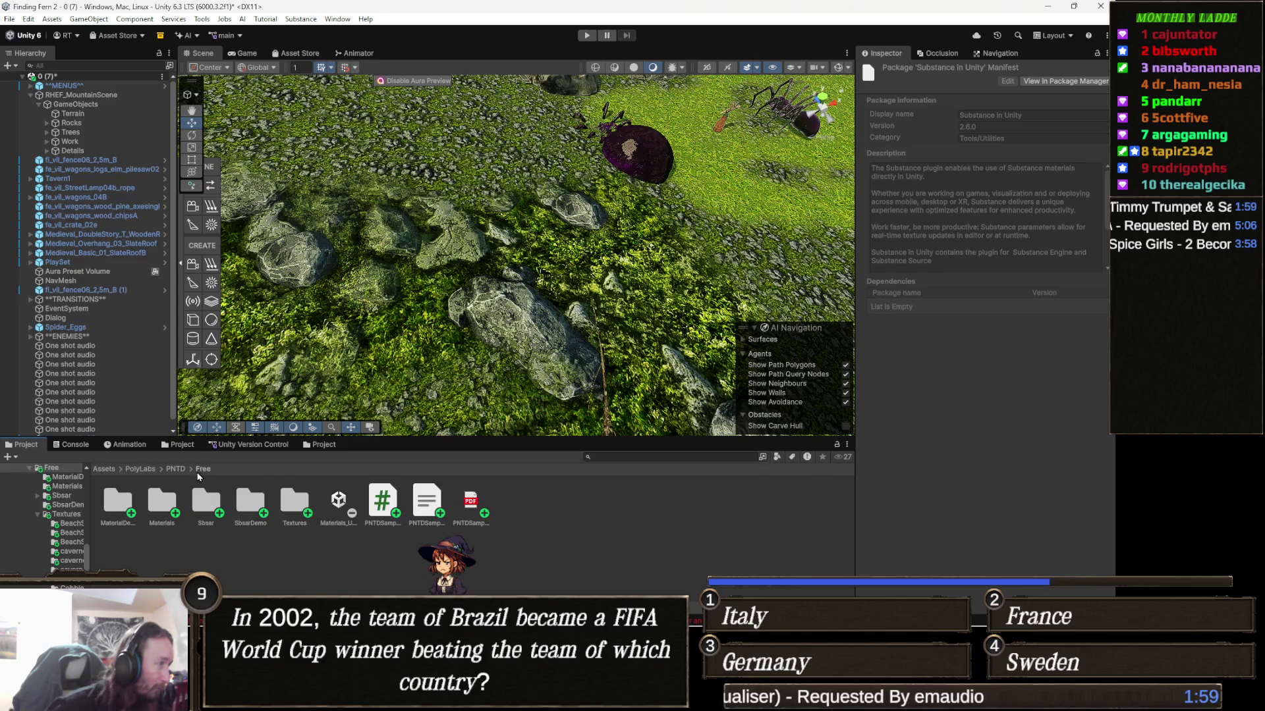
left_click(119, 503)
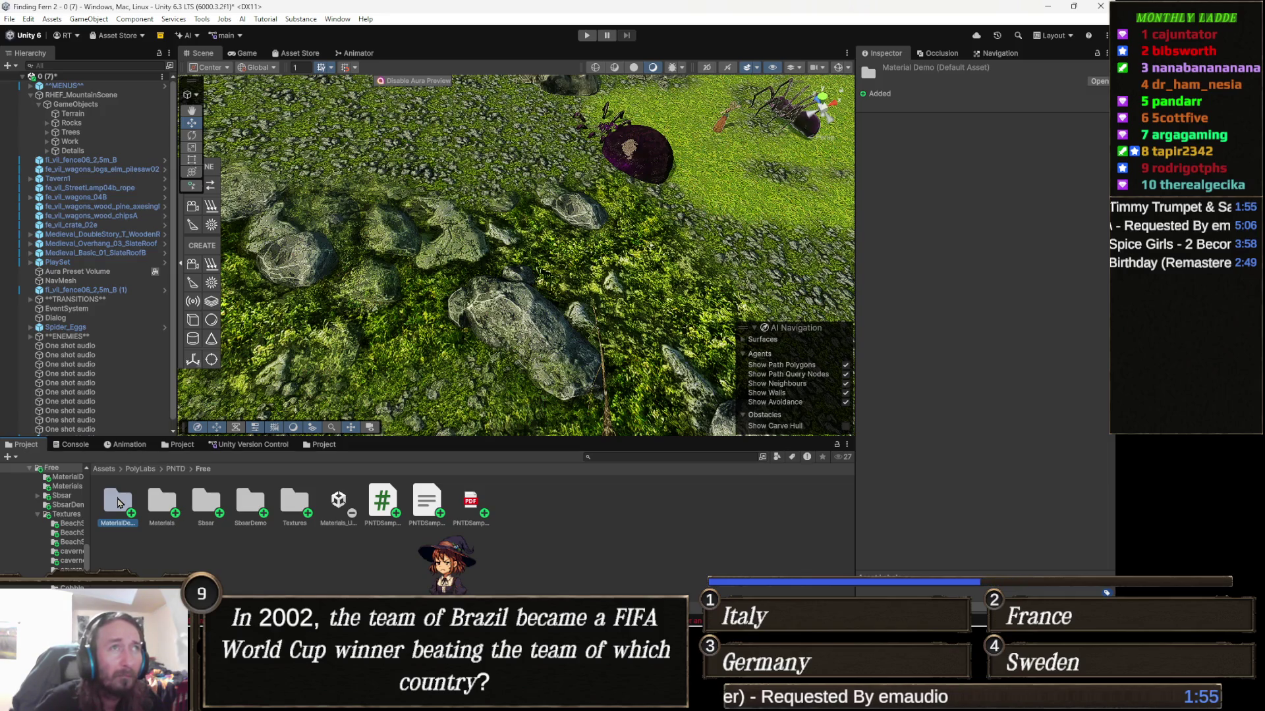
key("Delete")
key("Return")
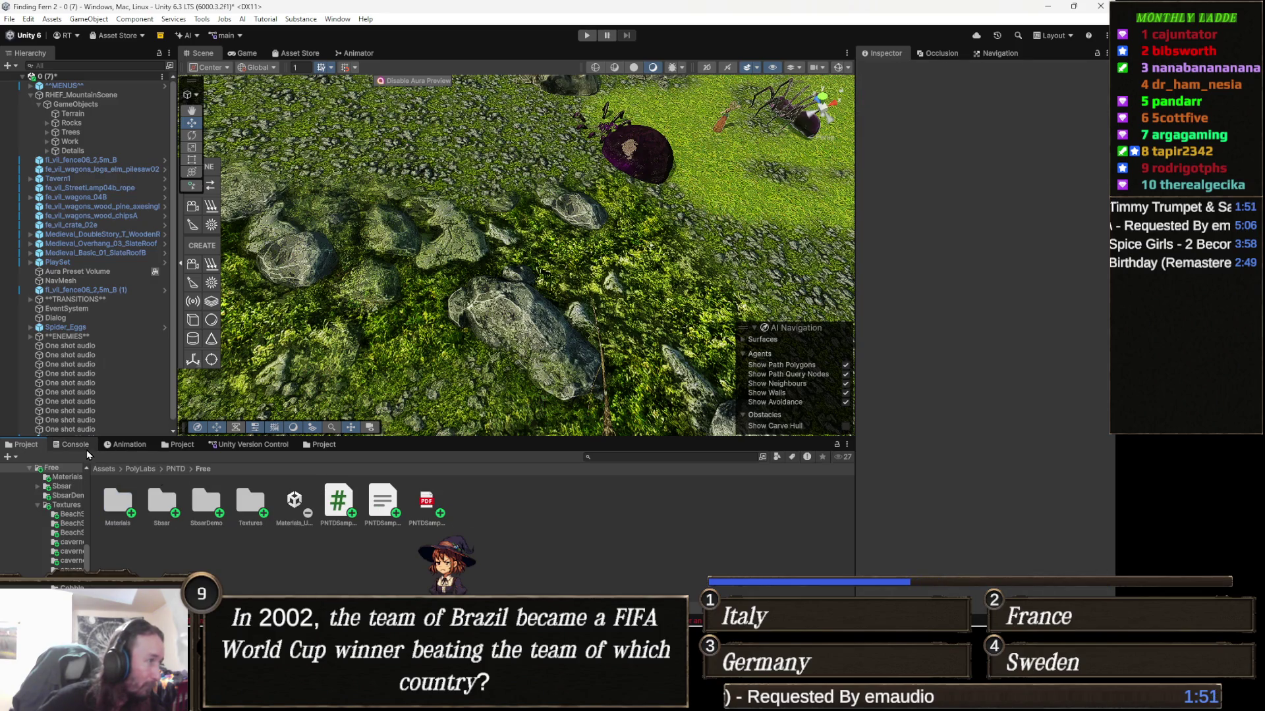
Open Sbsar > BeachSand, inspect the BeachSand substance, and return to the Sbsar folder
left_click(164, 504)
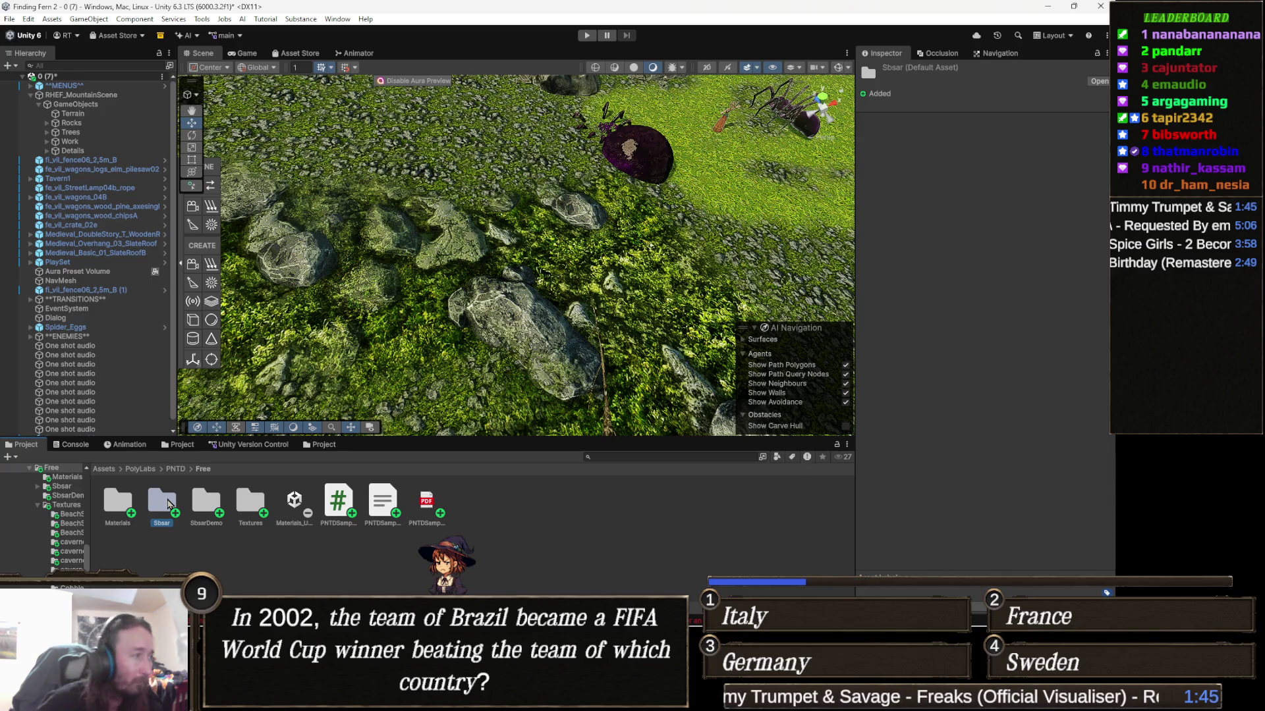
double_click(168, 505)
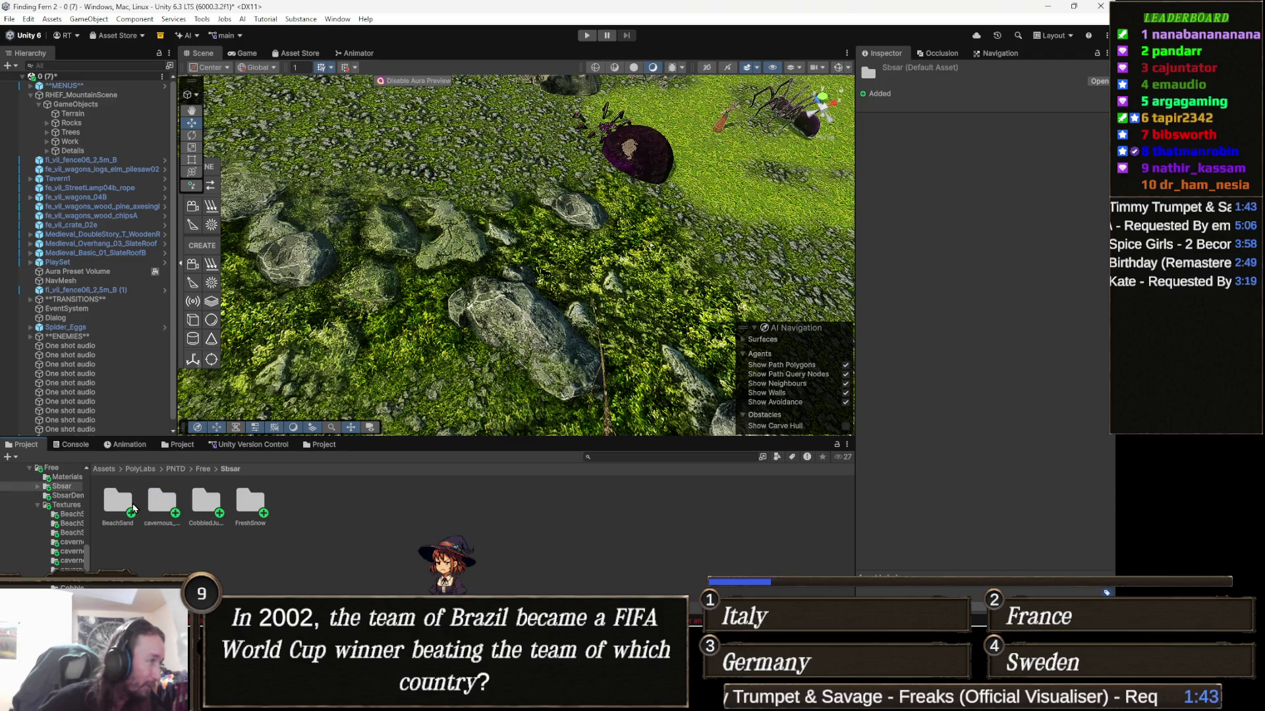
double_click(132, 507)
left_click(214, 505)
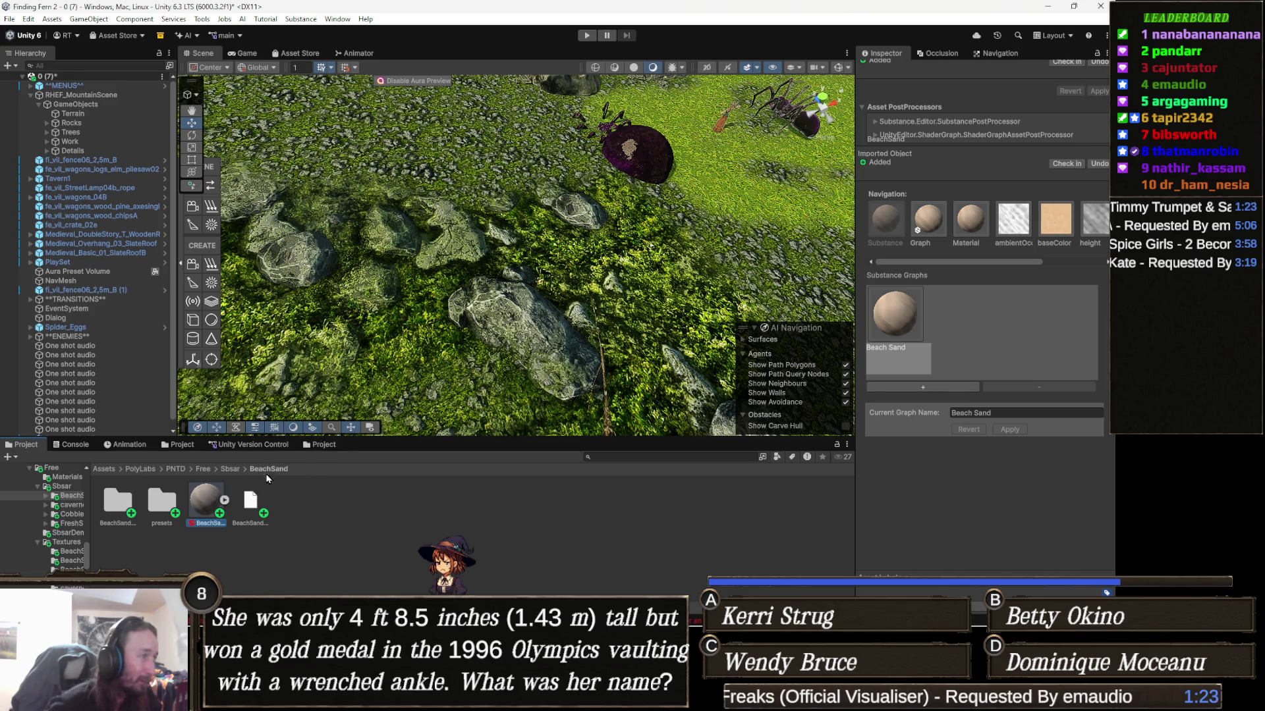
left_click(228, 469)
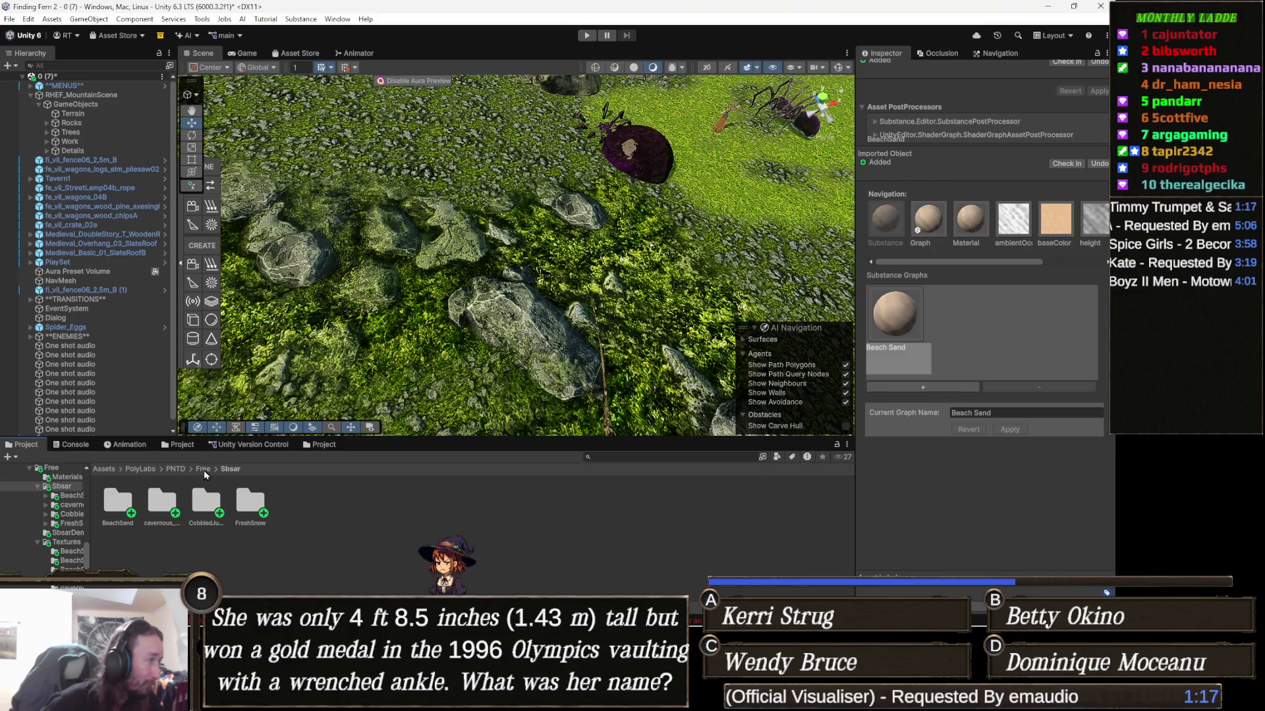
Review the remaining compile errors in the Console
left_click(203, 469)
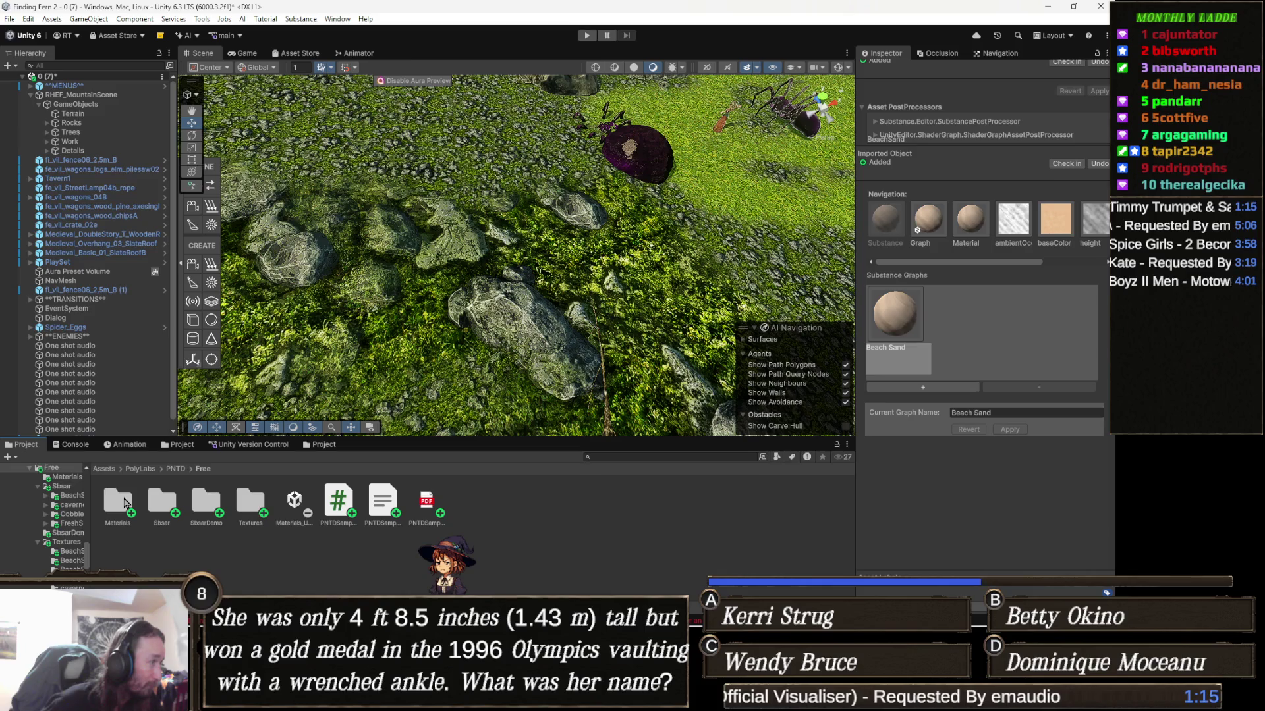
left_click(73, 445)
left_click(12, 461)
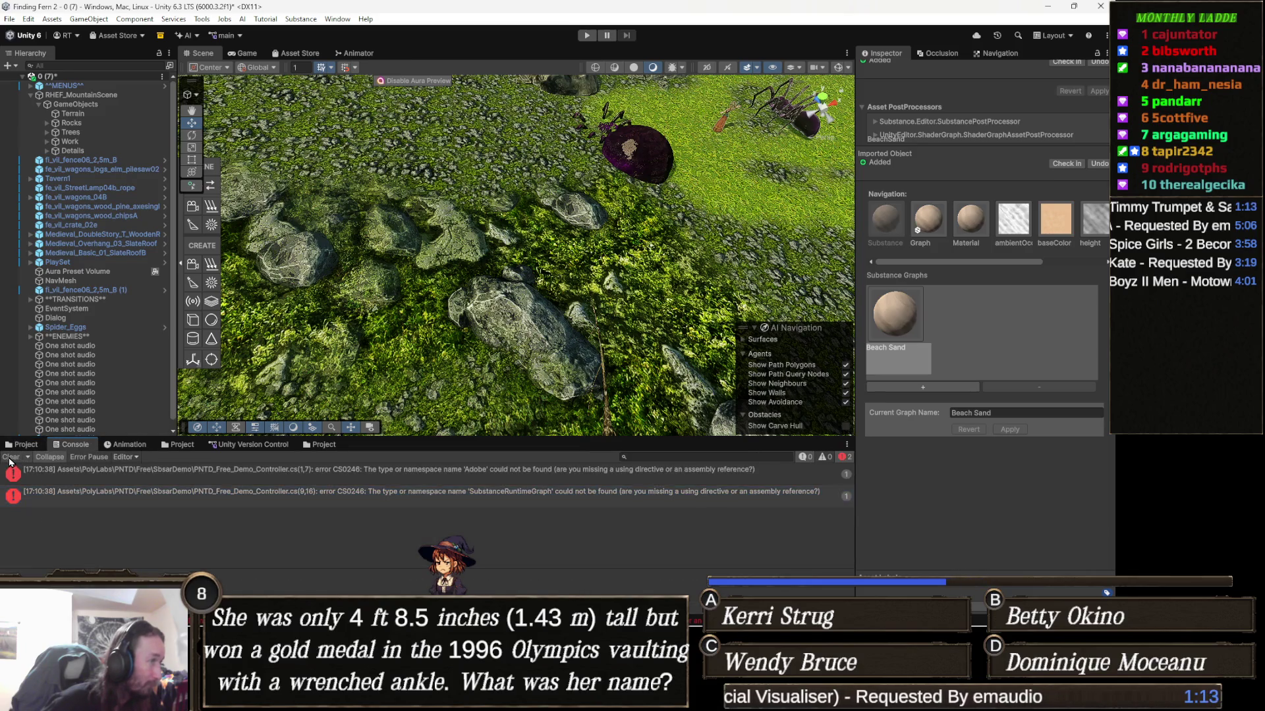
left_click(94, 479)
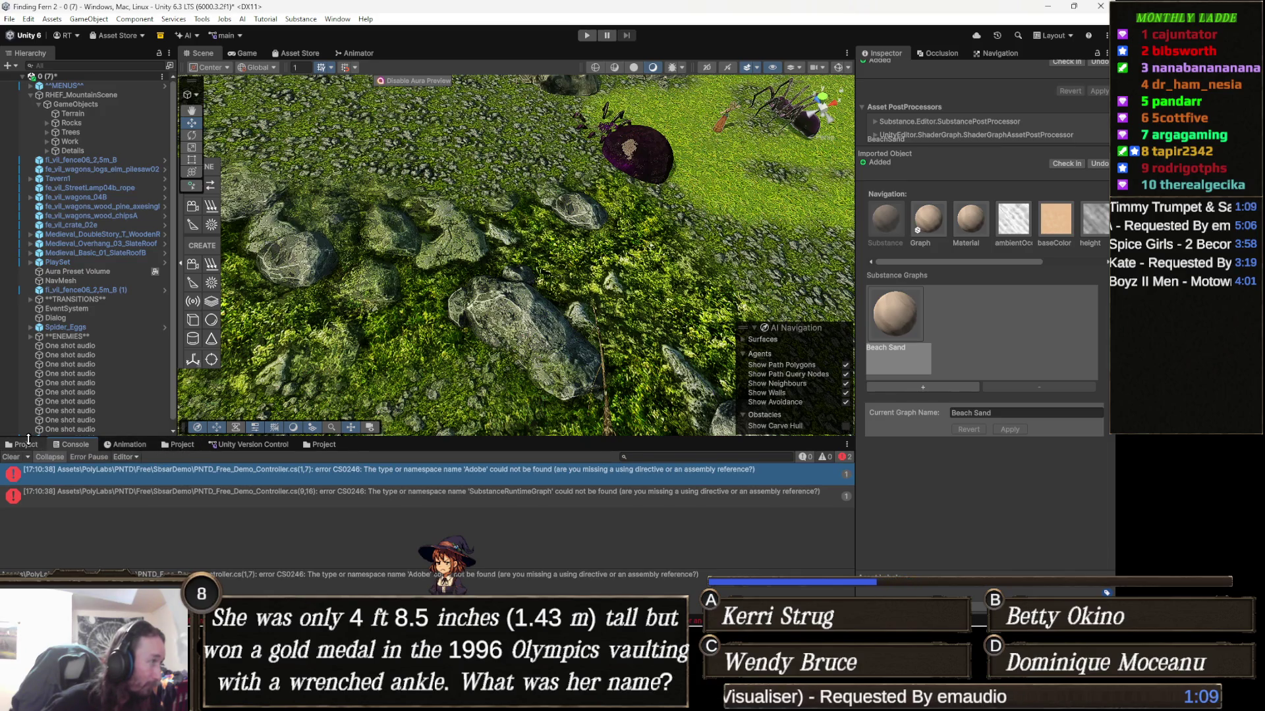
Go back up to the PNTD Free folder and select the SbsarDemo folder for deletion
left_click(29, 445)
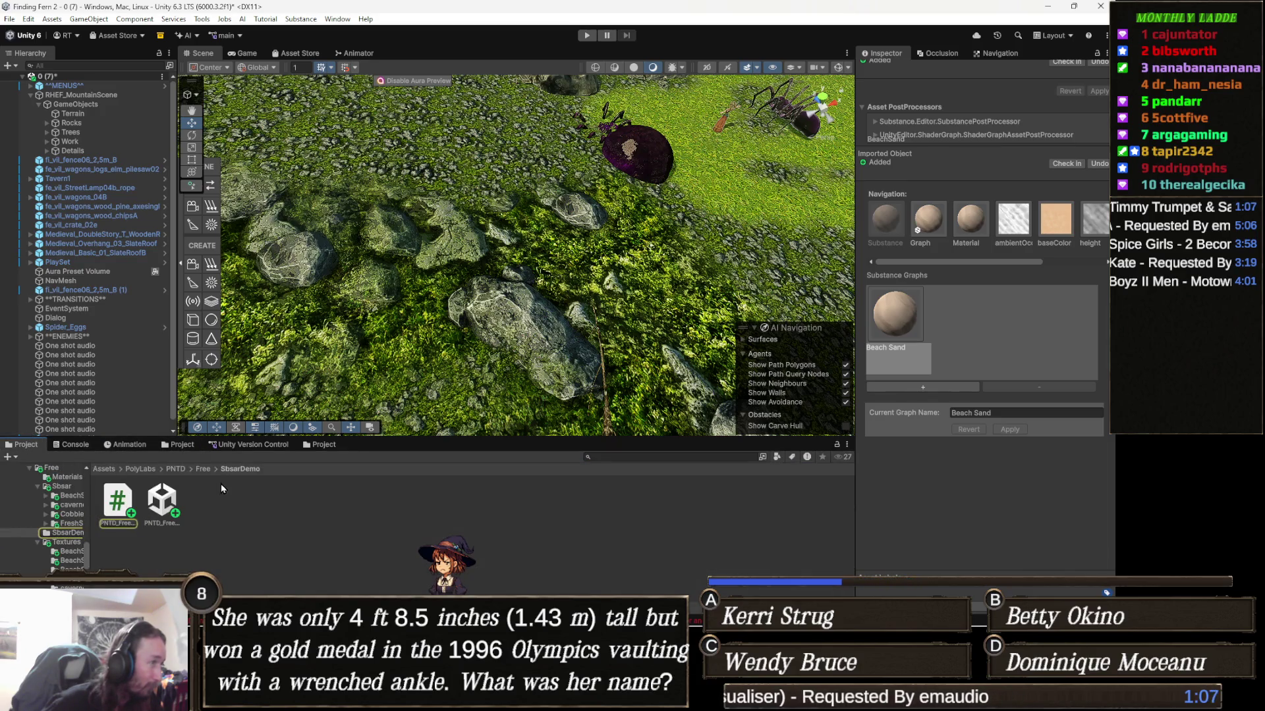
left_click(193, 469)
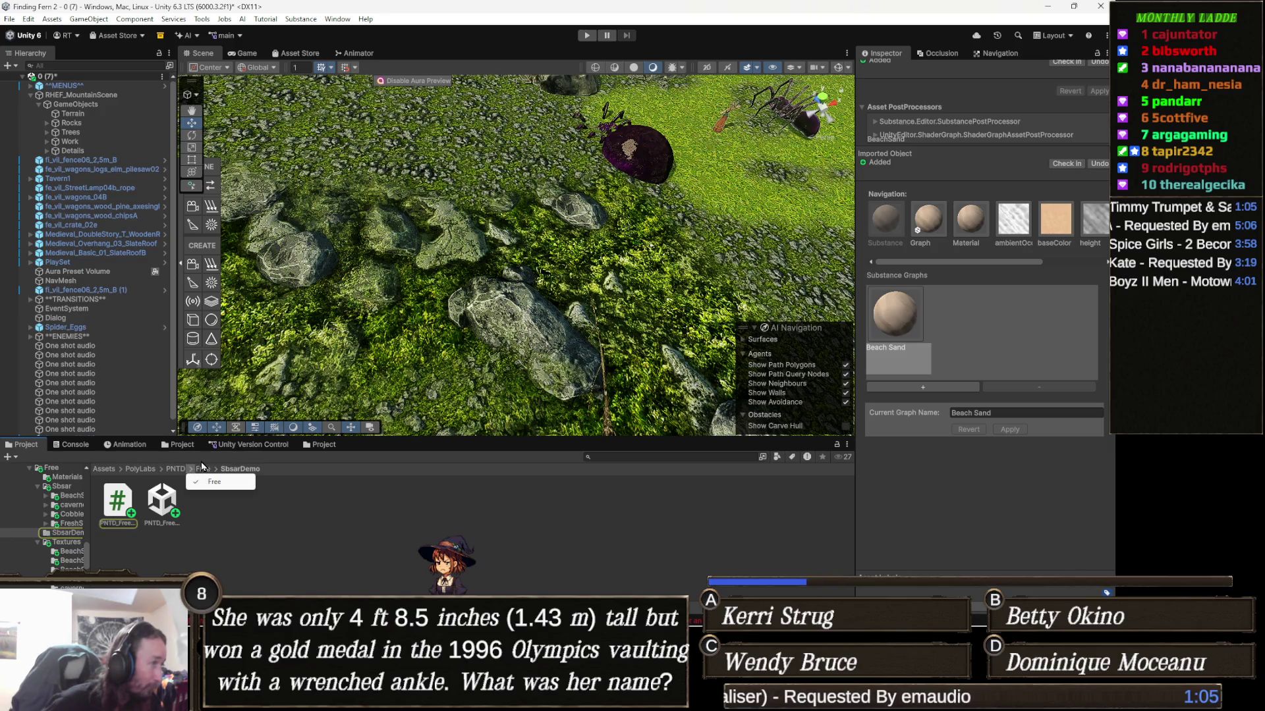
left_click(201, 467)
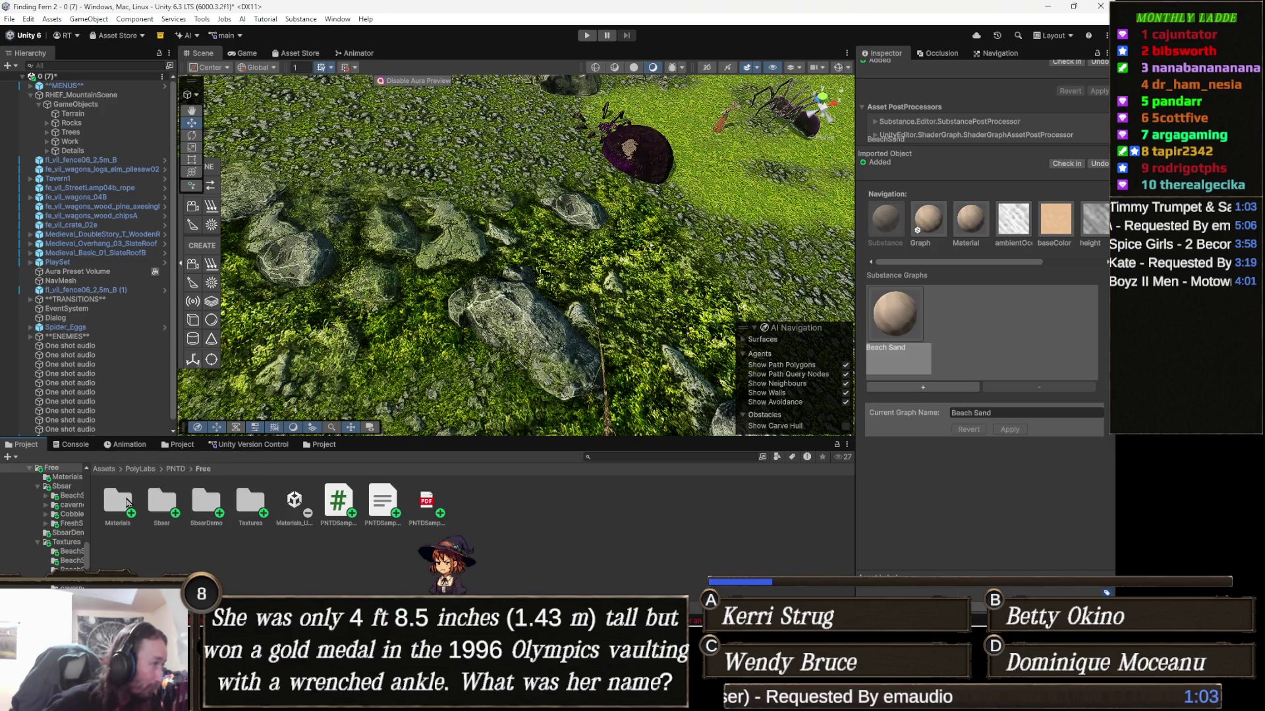
left_click(206, 503)
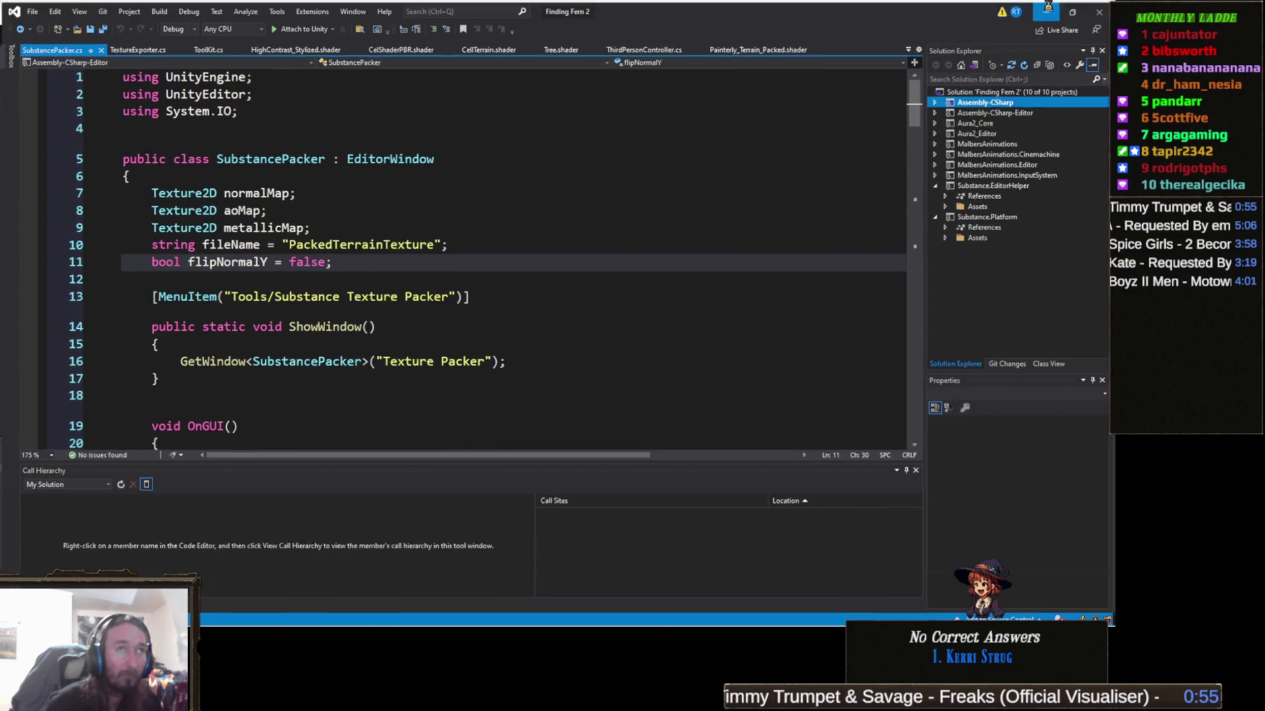
Minimize Visual Studio to get back to Unity while scripts compile
left_click(1048, 9)
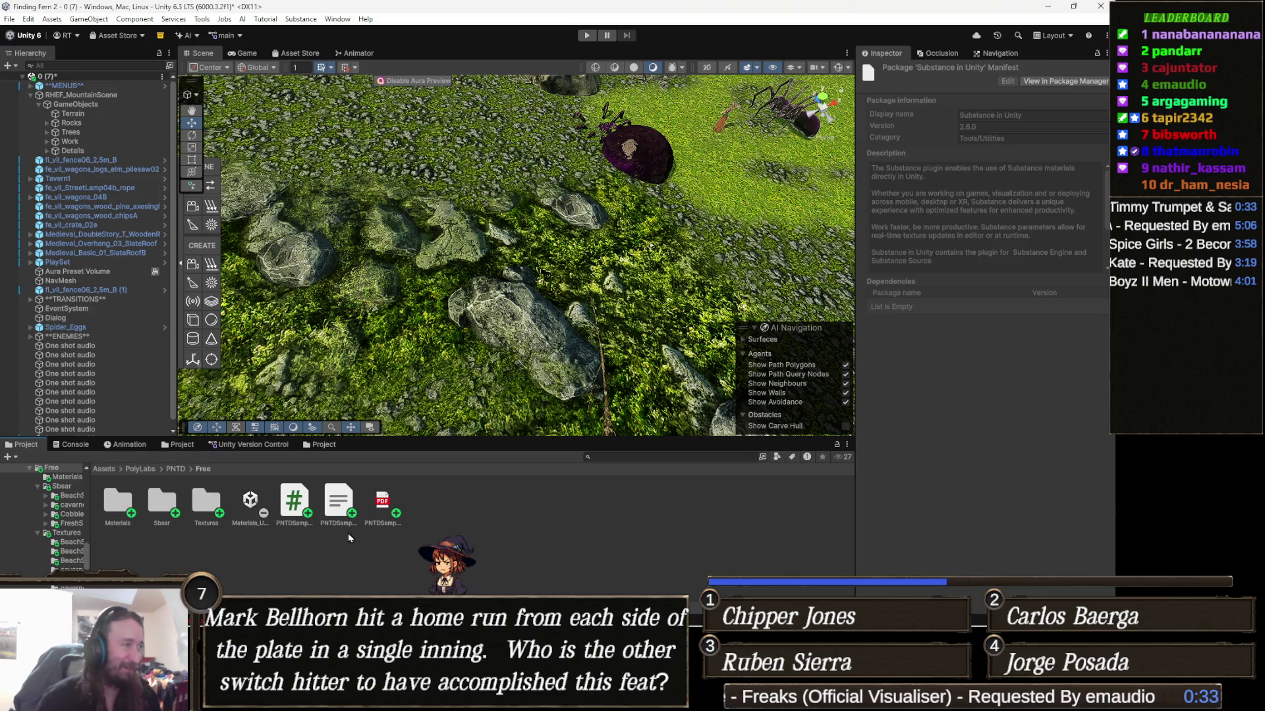
Delete the four leftover demo assets from the PNTD Free folder
left_click(249, 507)
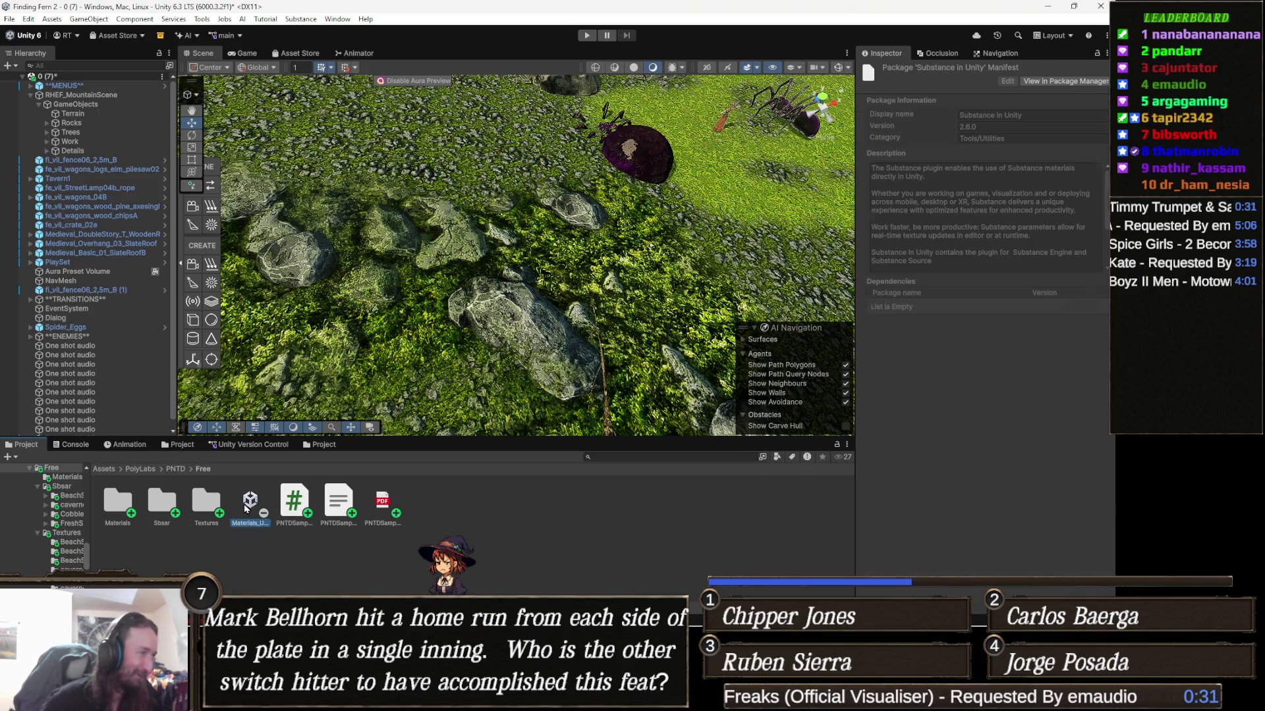
left_click(386, 506, "shift")
key("Delete")
key("Return")
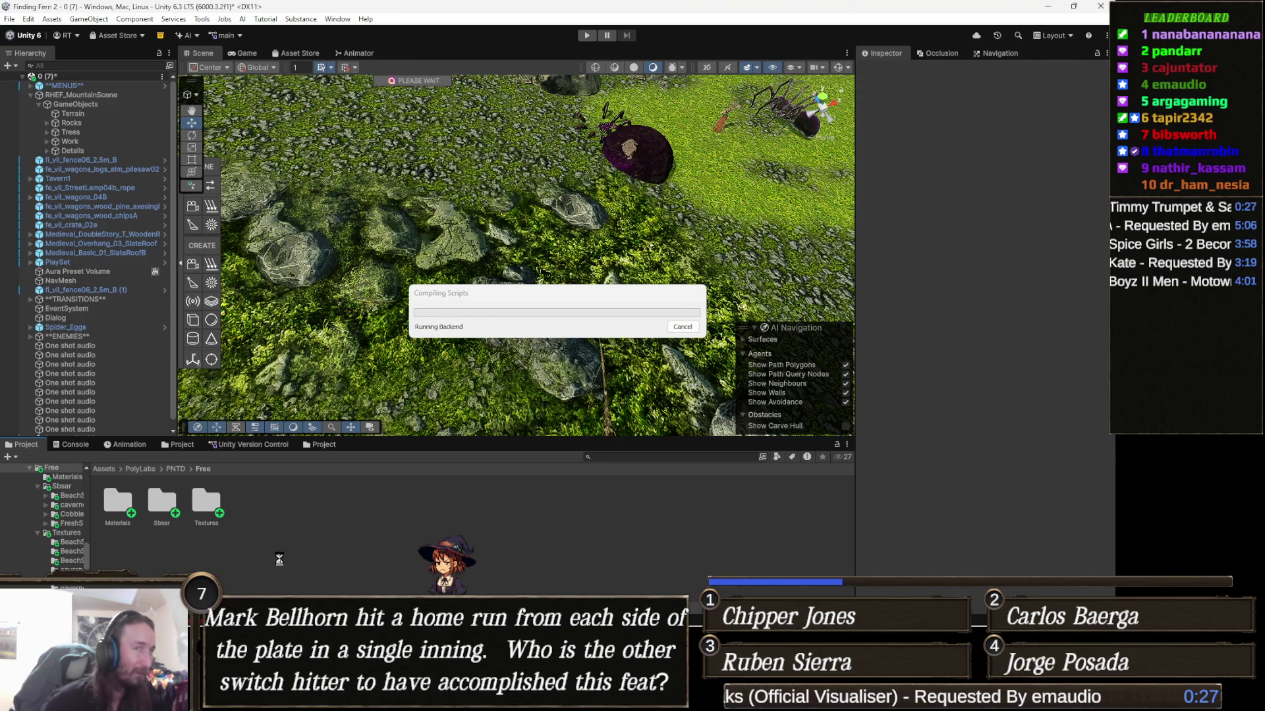
Return to Unity and clear the NullReferenceException errors from the Console
key("alt+Tab")
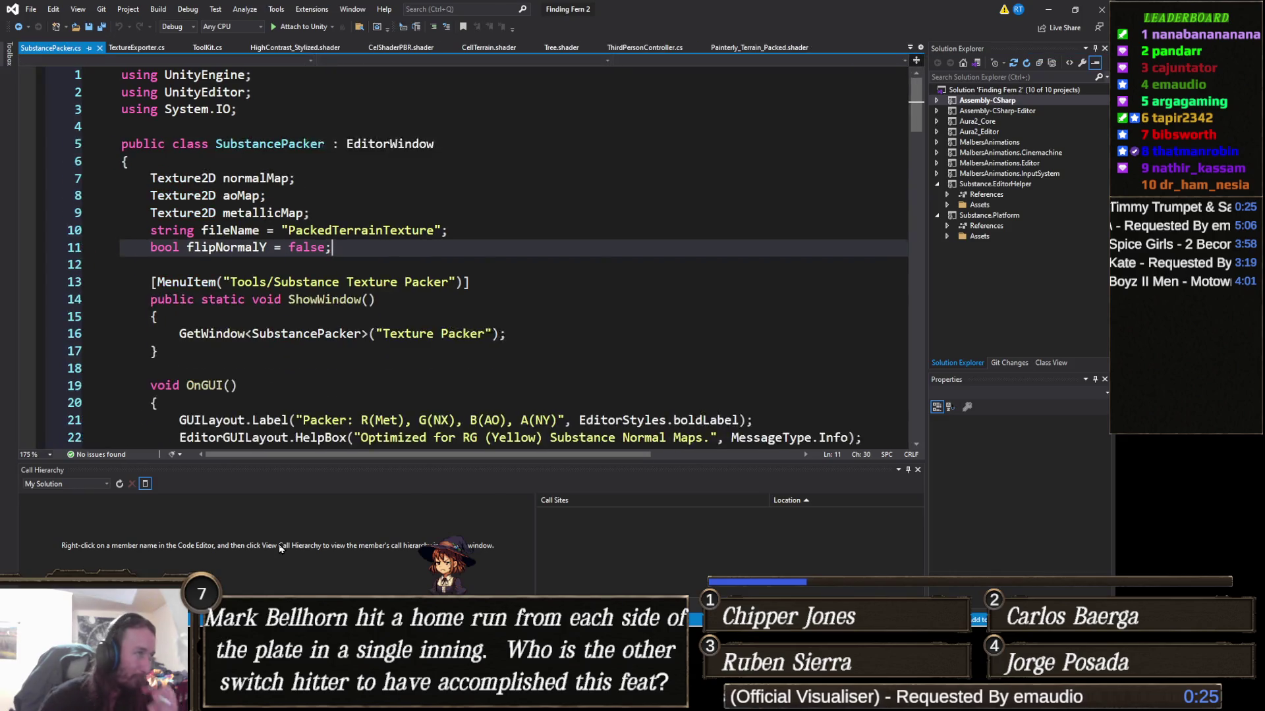
left_click(1050, 12)
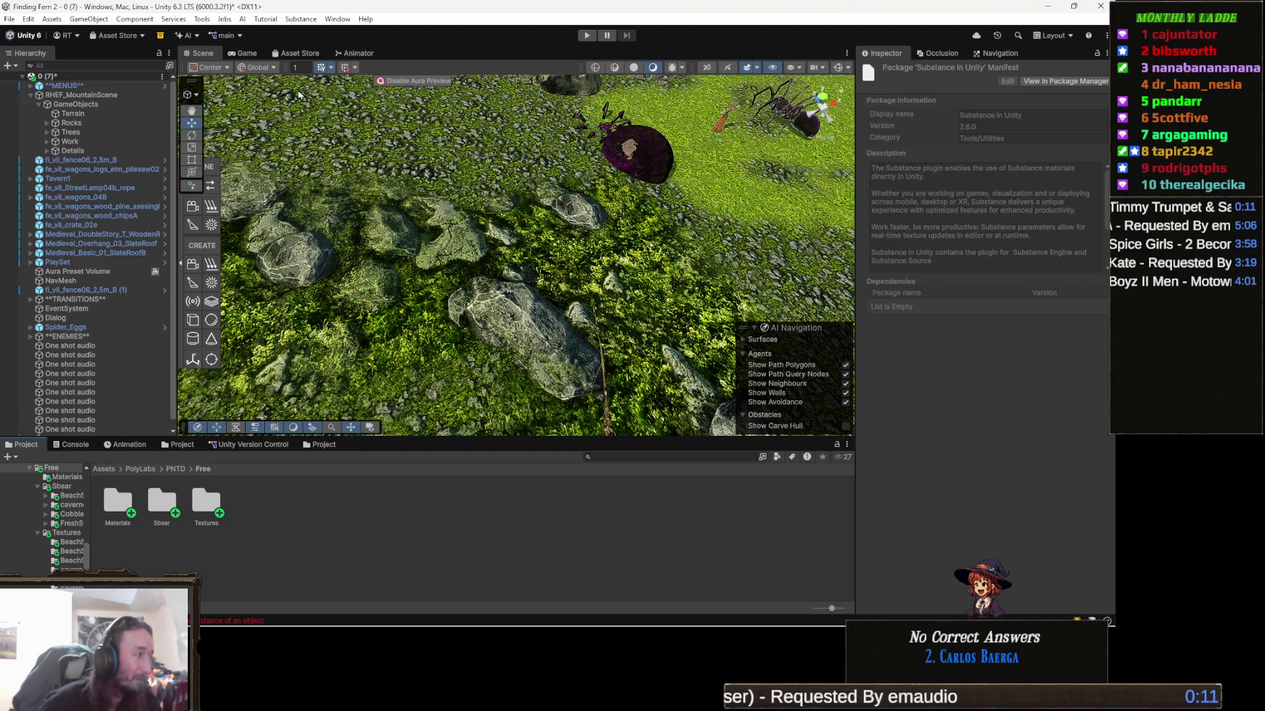
left_click(80, 446)
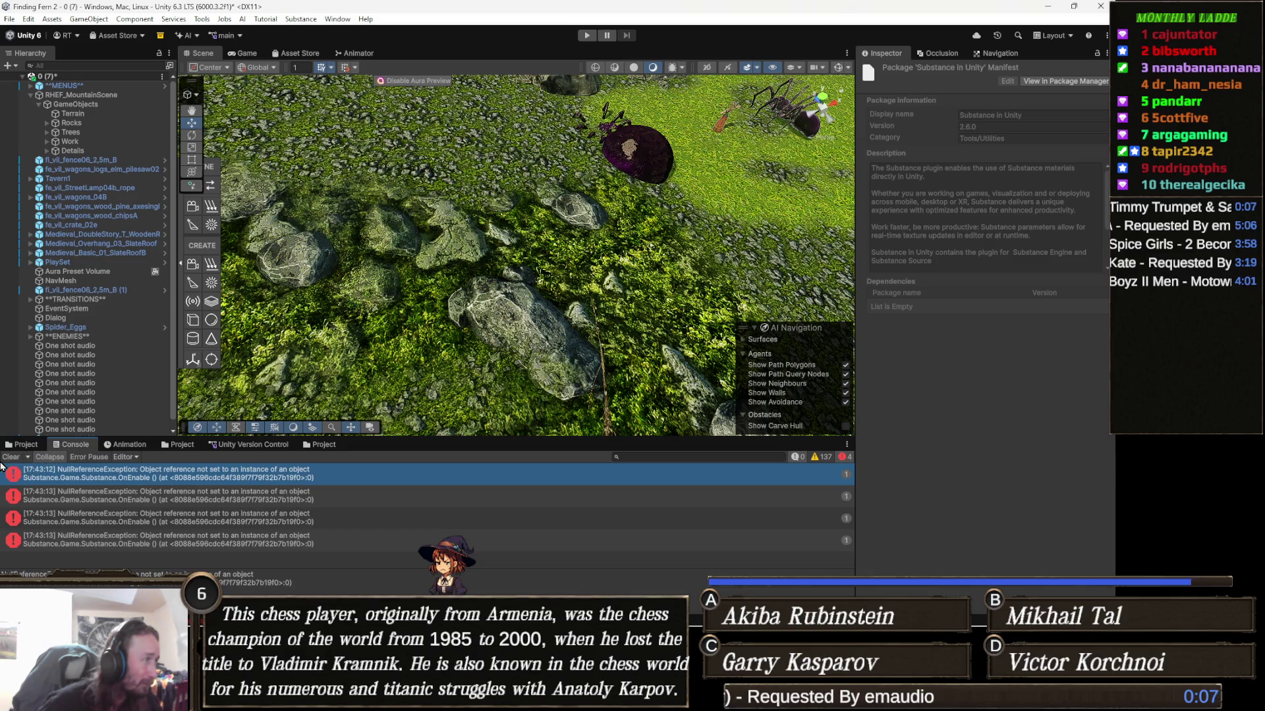
left_click(6, 457)
left_click_drag(561, 251, 576, 224)
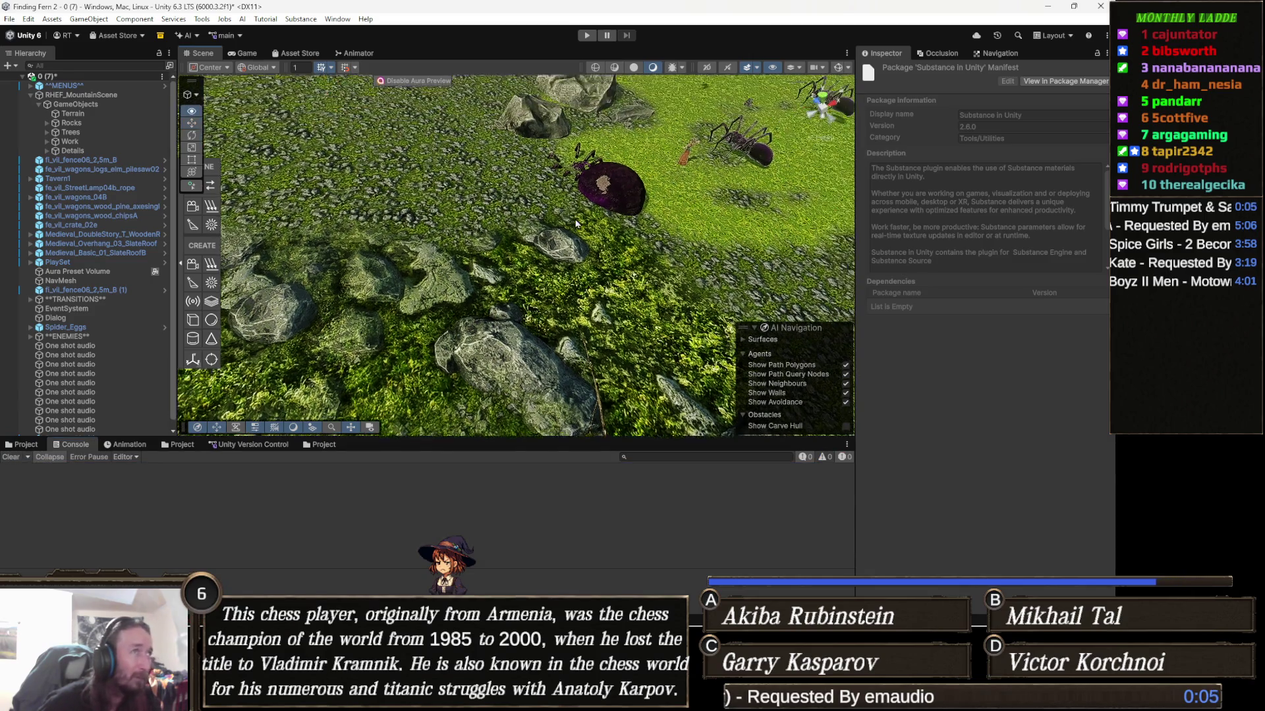
Run the terrain scene in play mode with the wizard characters, then stop it
left_click(584, 35)
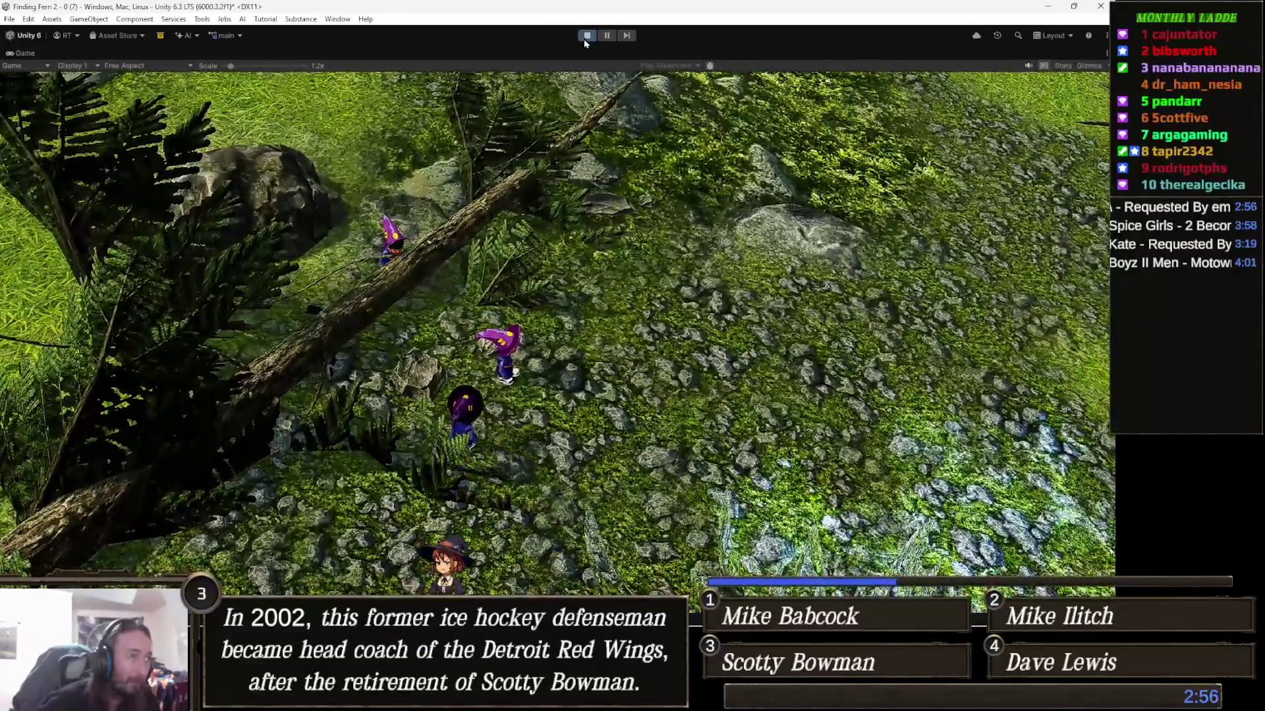
left_click(584, 39)
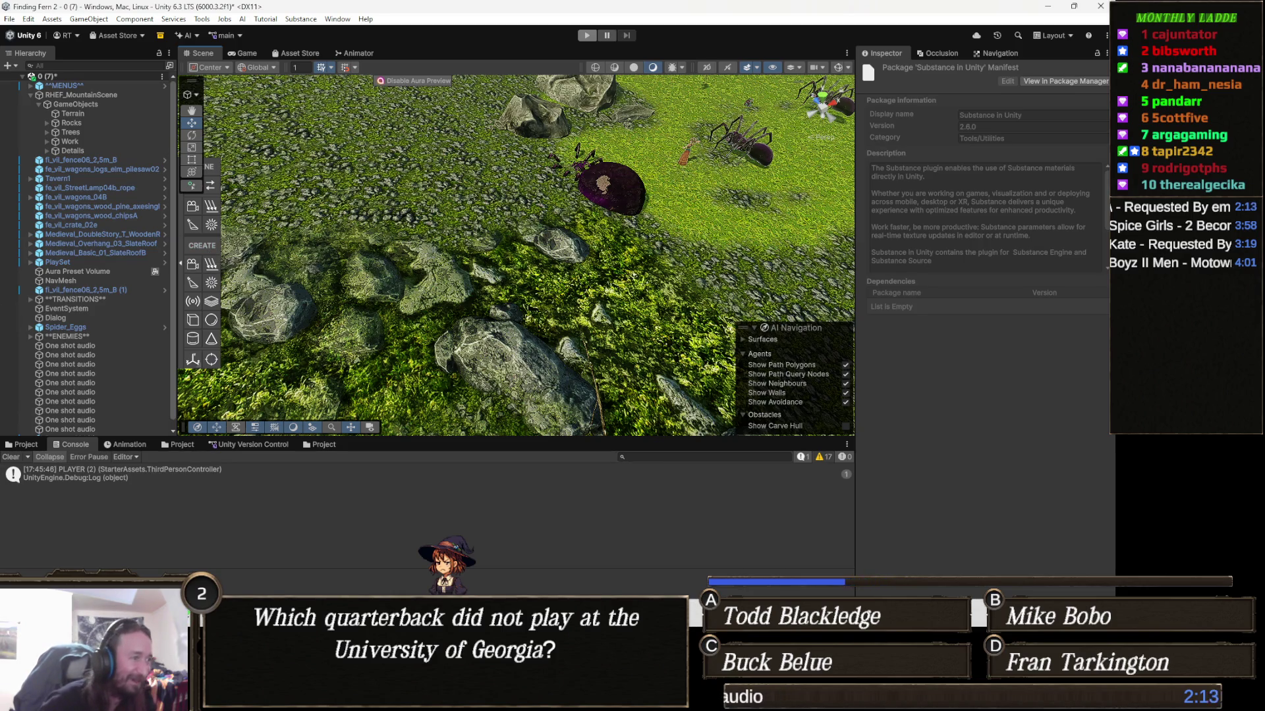
Switch to the Chrome window showing the Unlimited Guess the Video Game page
mouse_move(387, 698)
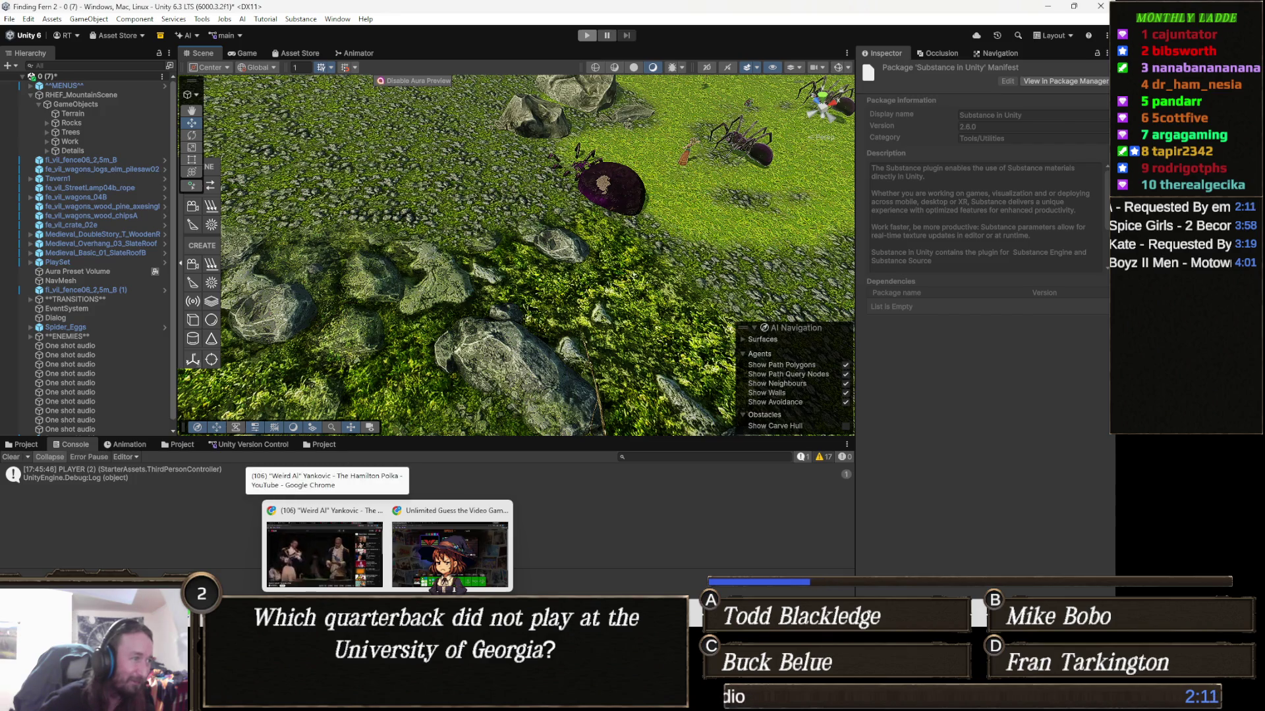
left_click(450, 553)
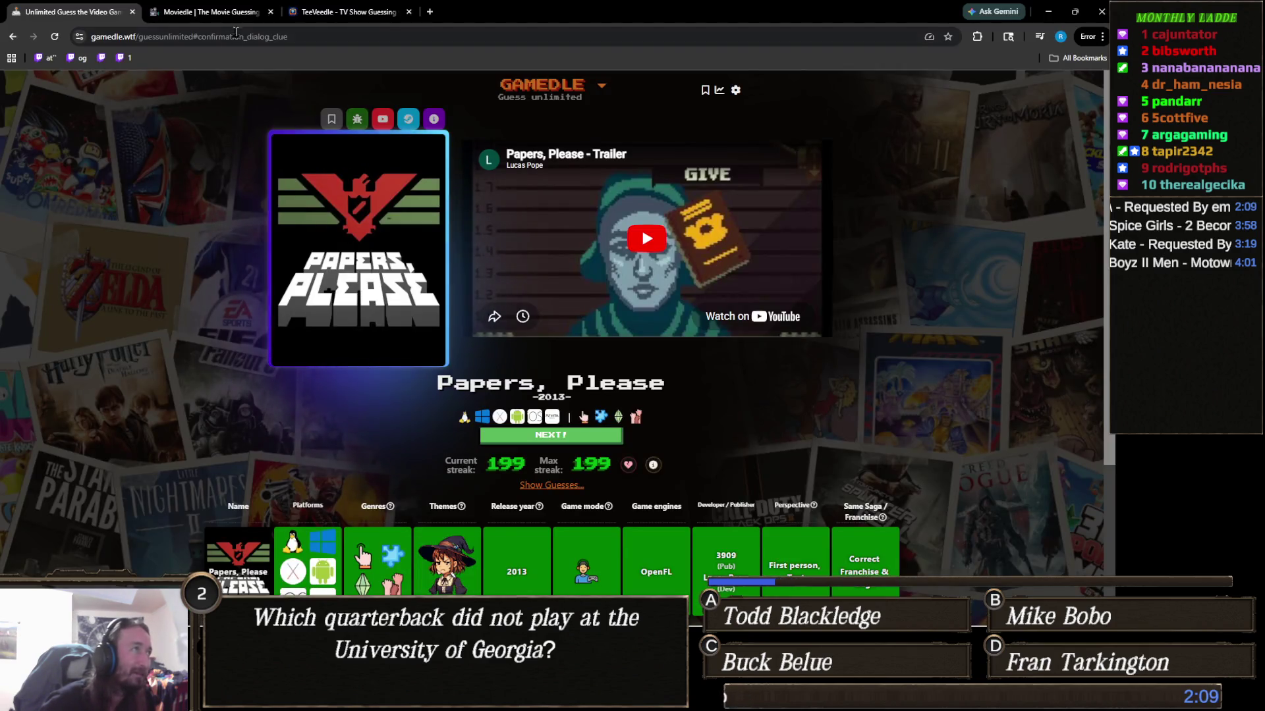
Open the April 9 Moviemoji puzzle from Moviedle's past games archive
left_click(214, 12)
scroll(454, 322, "up", 2)
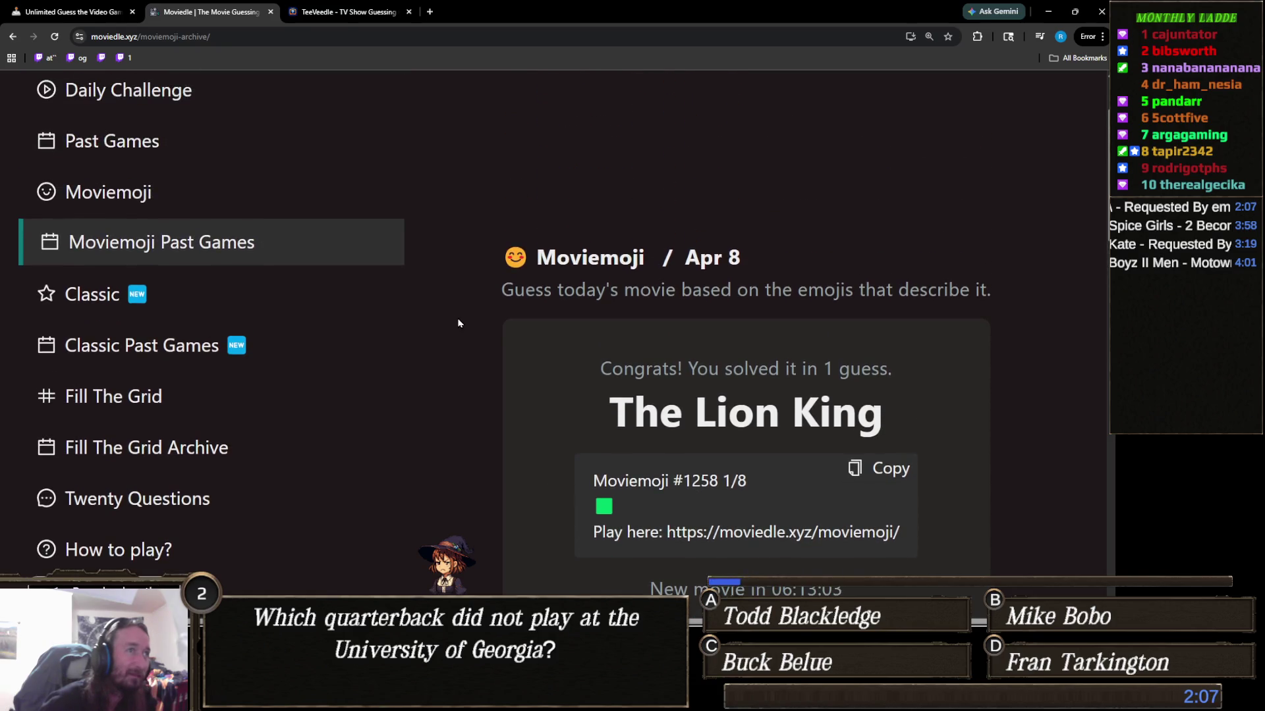
left_click(273, 232)
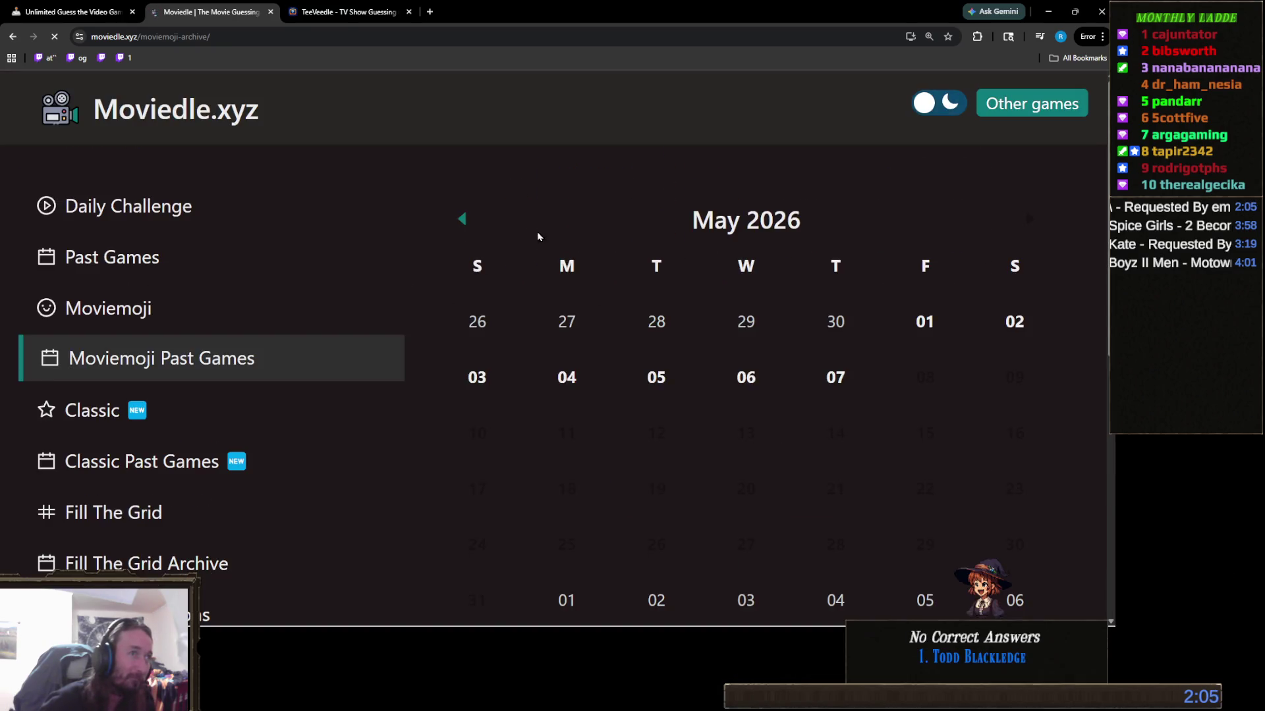
left_click(461, 217)
scroll(746, 334, "down", 1)
scroll(744, 333, "down", 3)
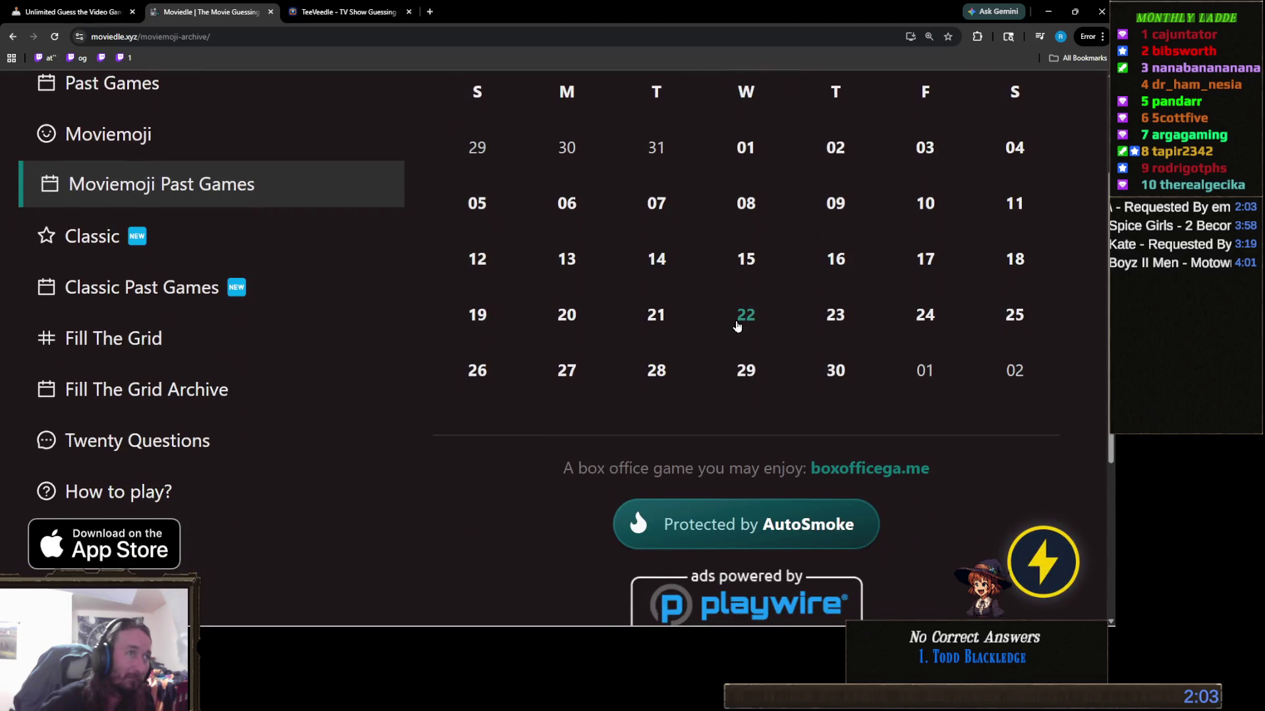
scroll(791, 343, "up", 2)
left_click(835, 264)
scroll(802, 330, "down", 3)
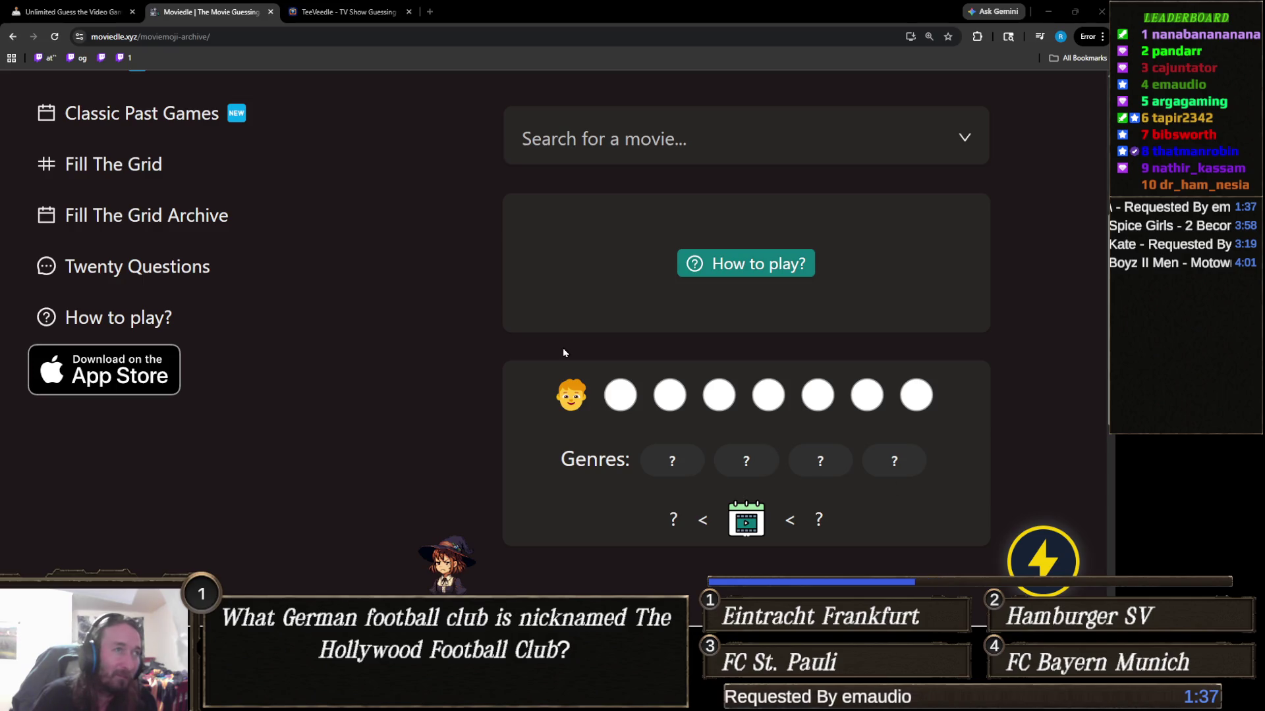
Guess A Boy and His Dog, then Snakes on a Plane
left_click(680, 140)
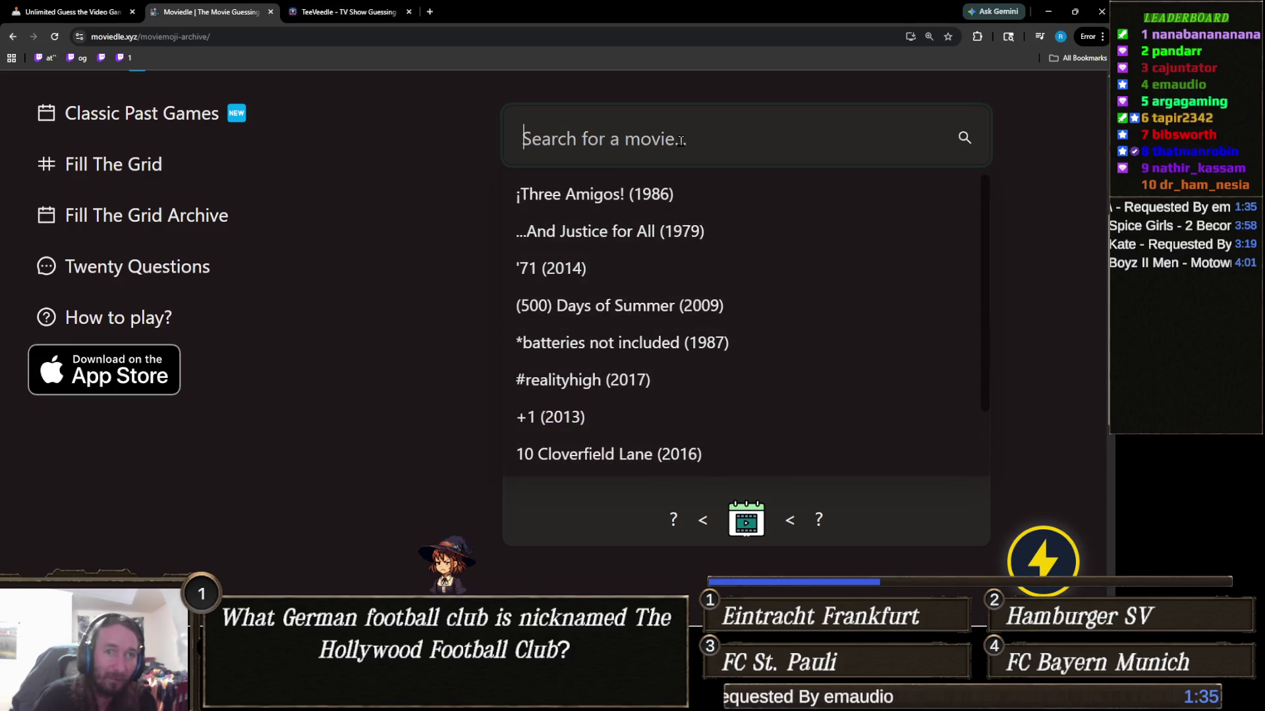
type("a boy and")
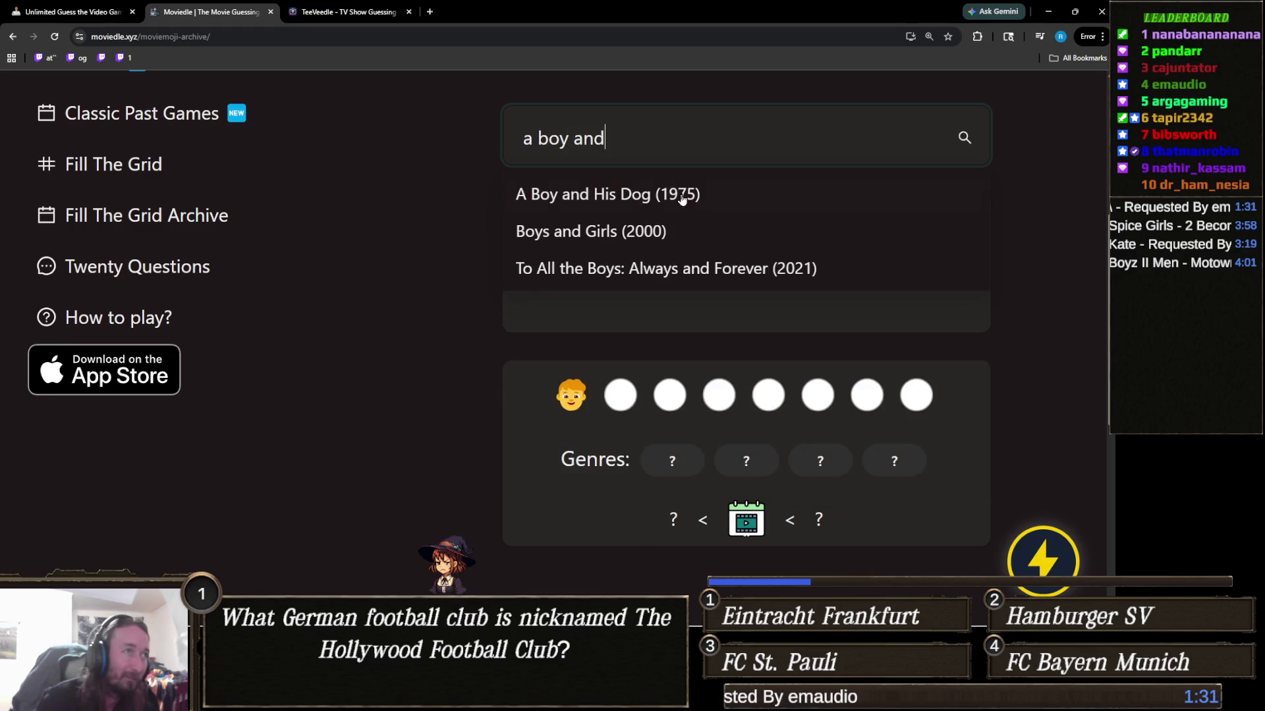
left_click(681, 195)
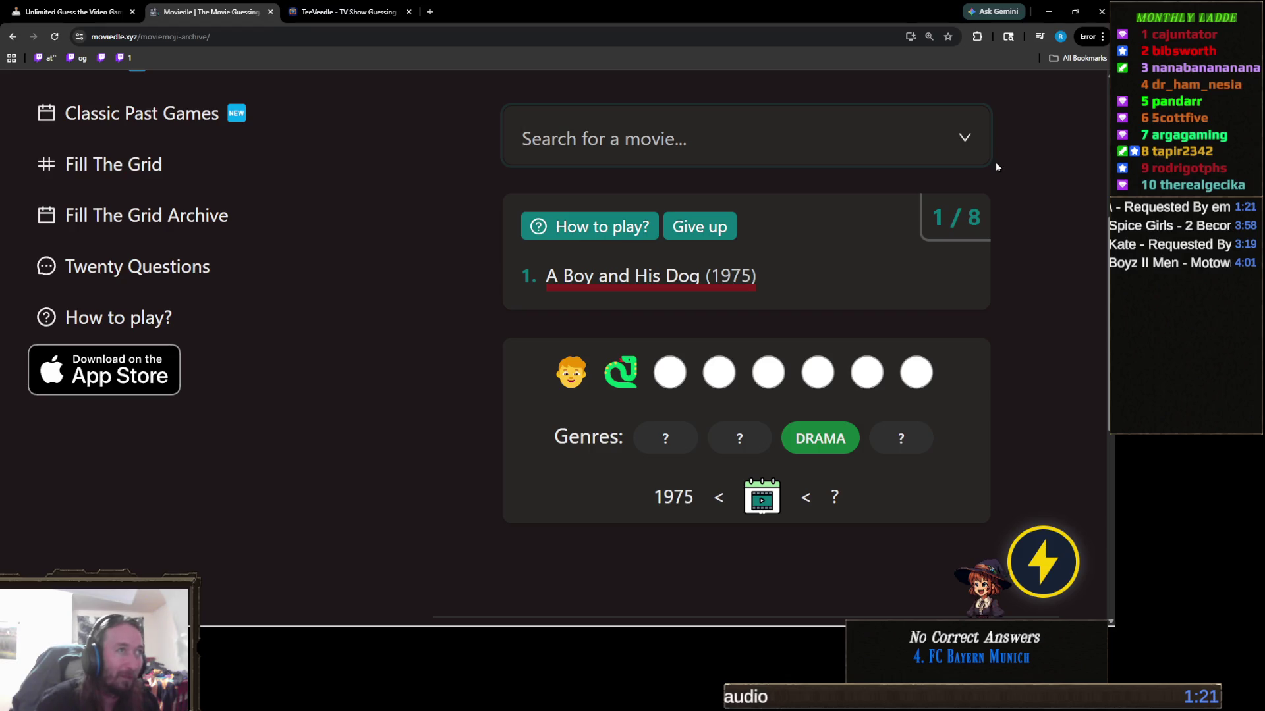
left_click(693, 138)
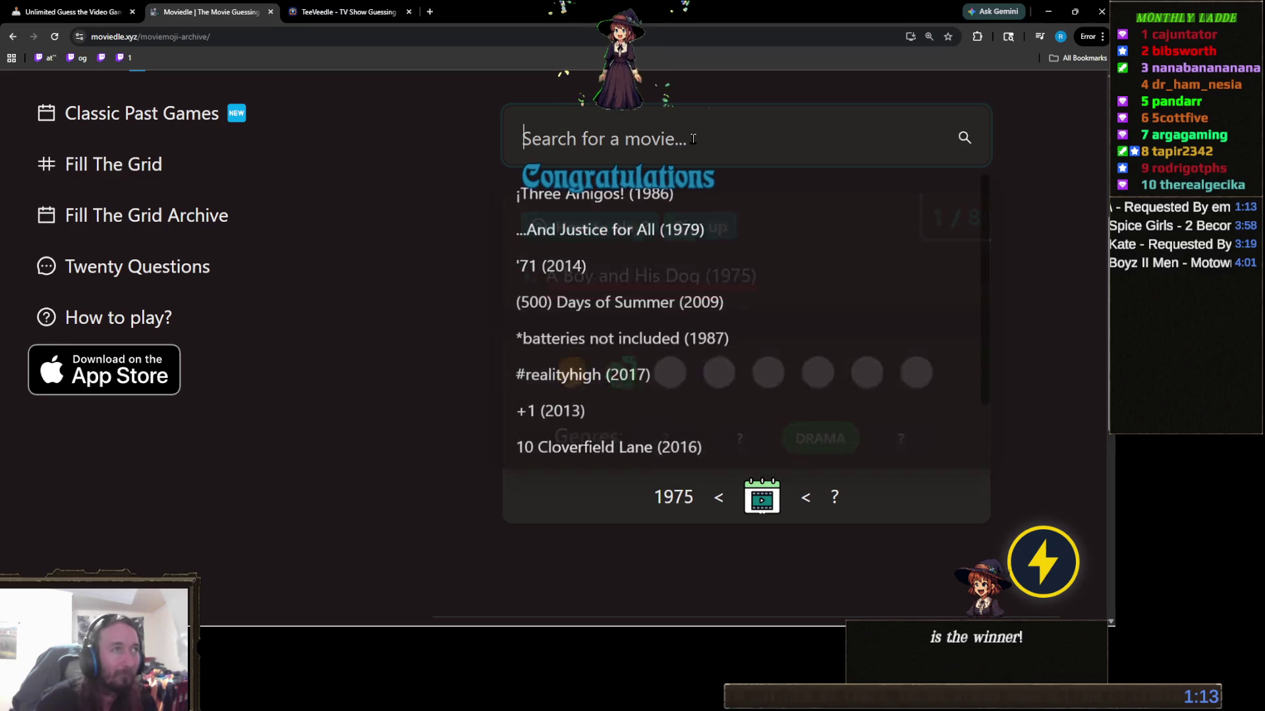
type("sna")
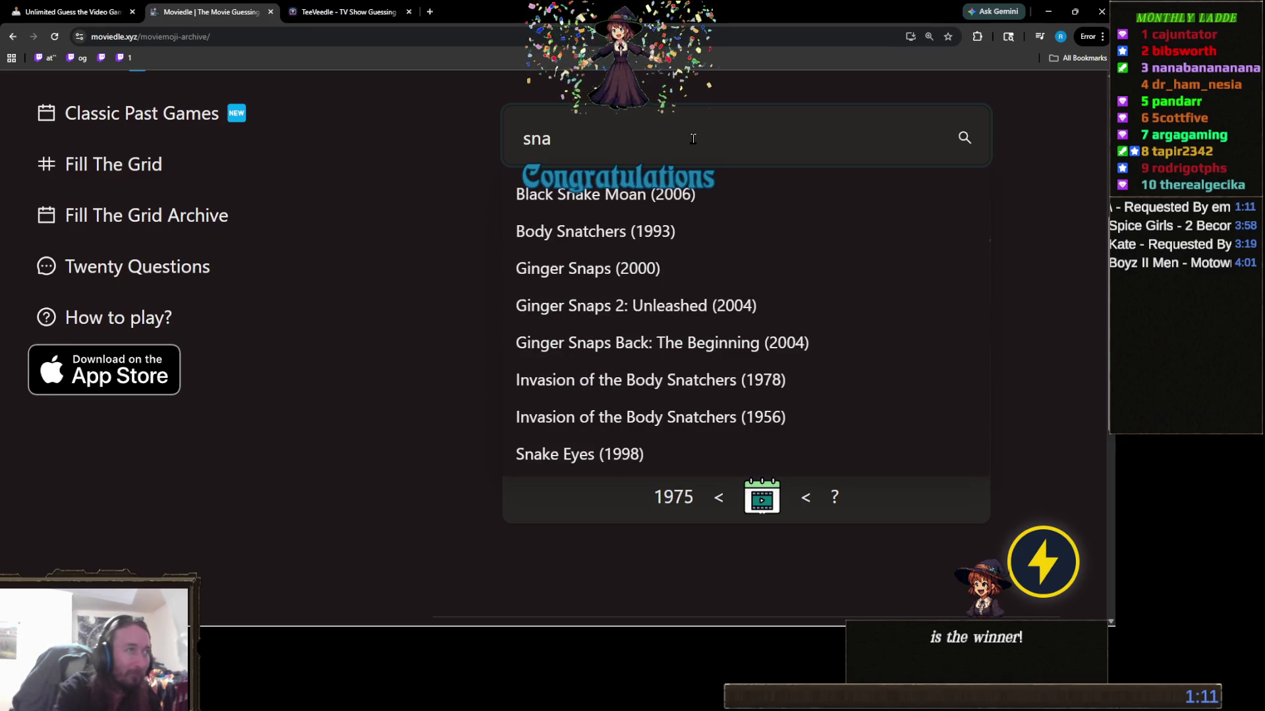
type("ke")
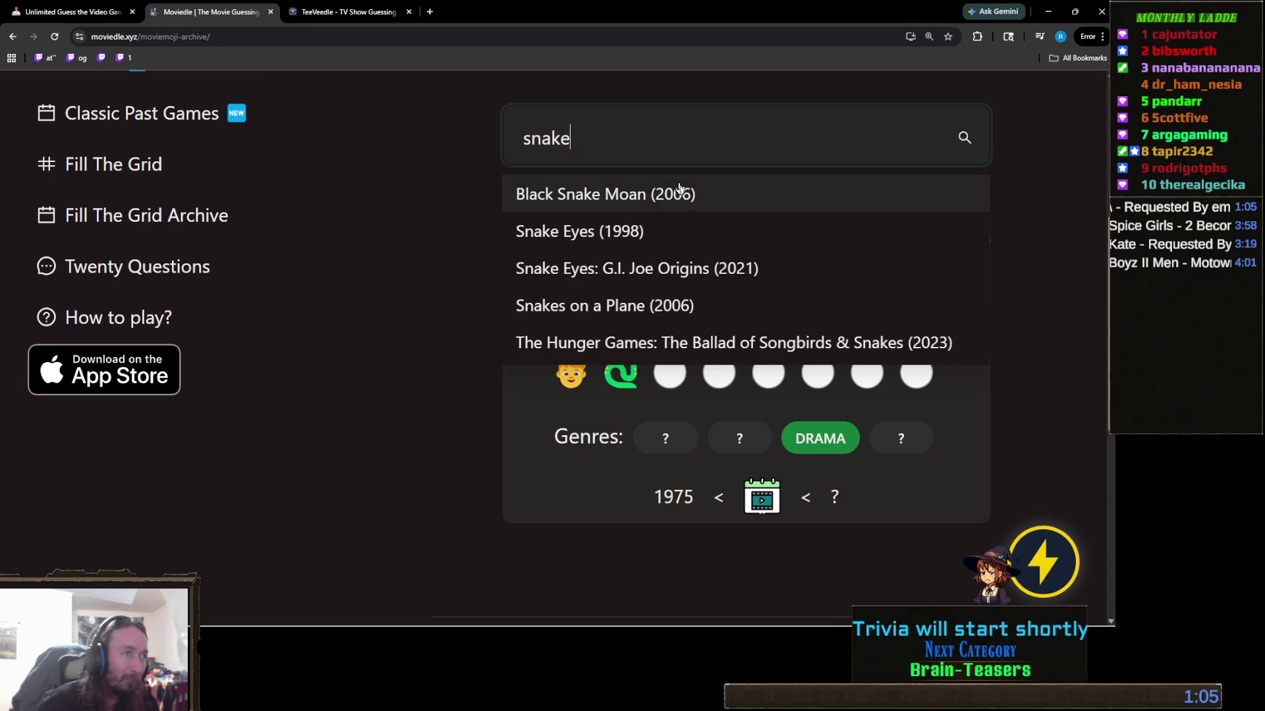
left_click(664, 315)
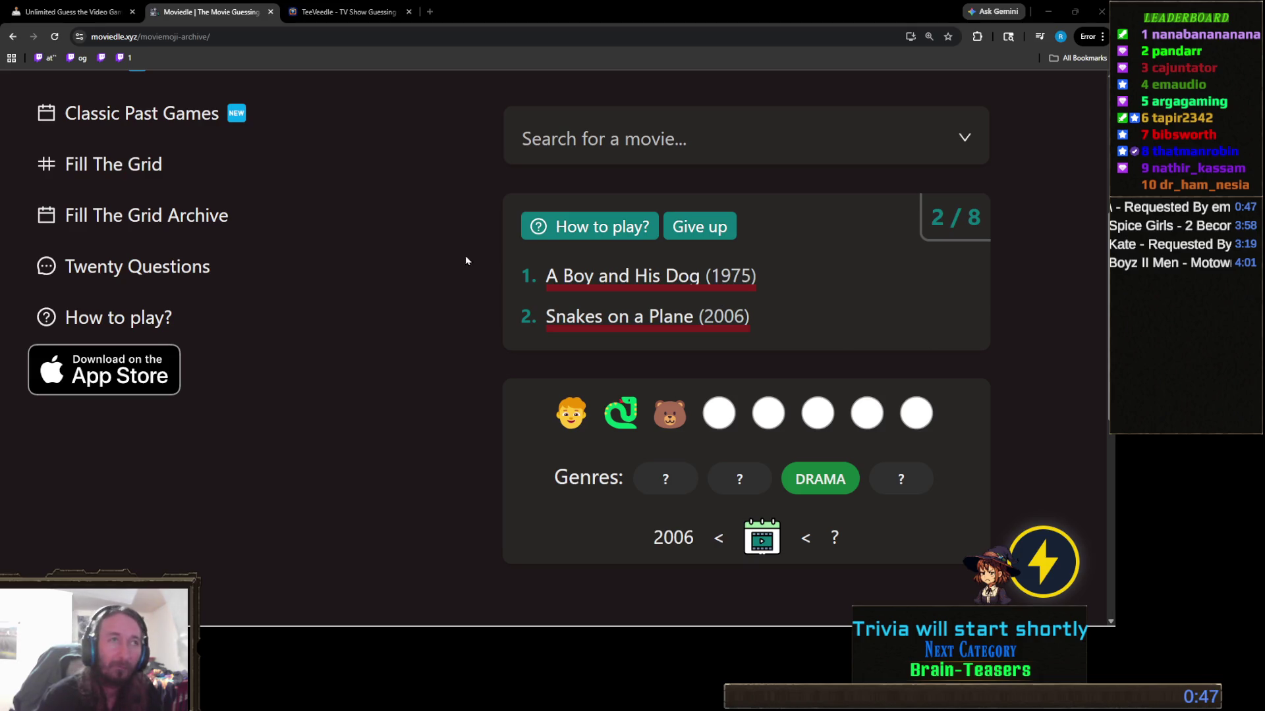
Discard a 'my side' search and guess The Jungle Book (2016) to solve the puzzle
left_click(741, 147)
type("my side")
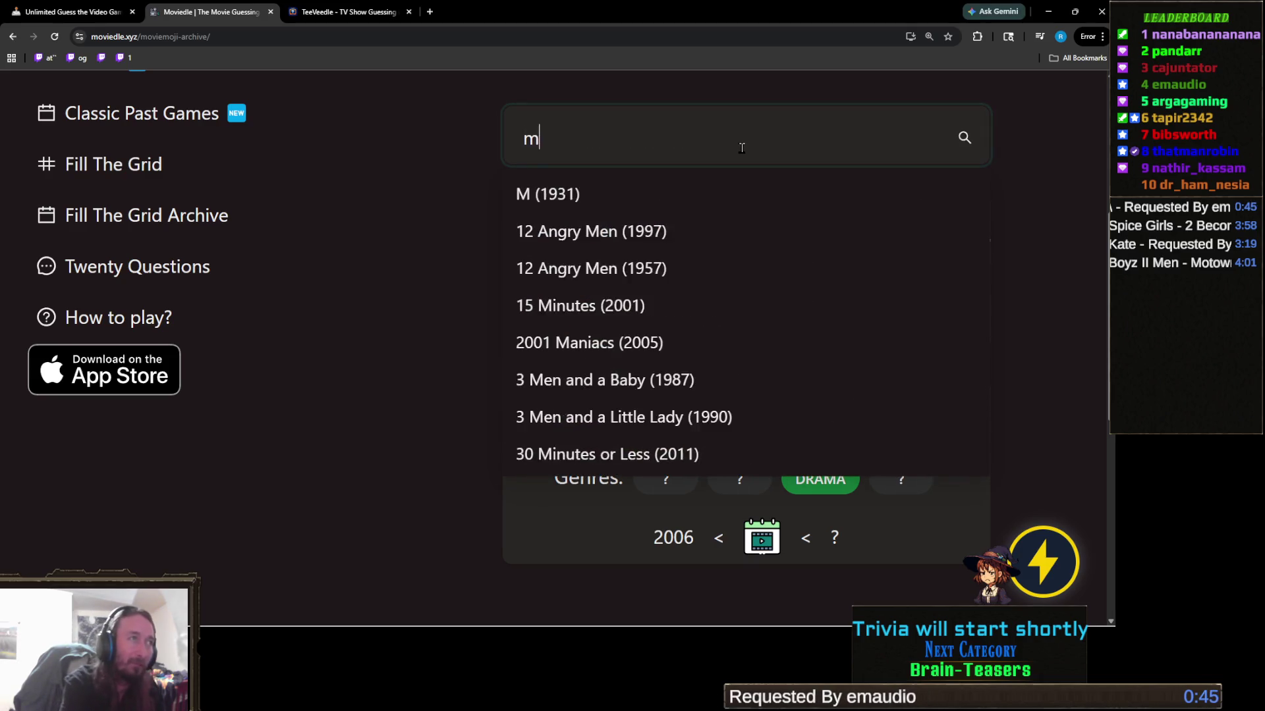
key("ctrl+a")
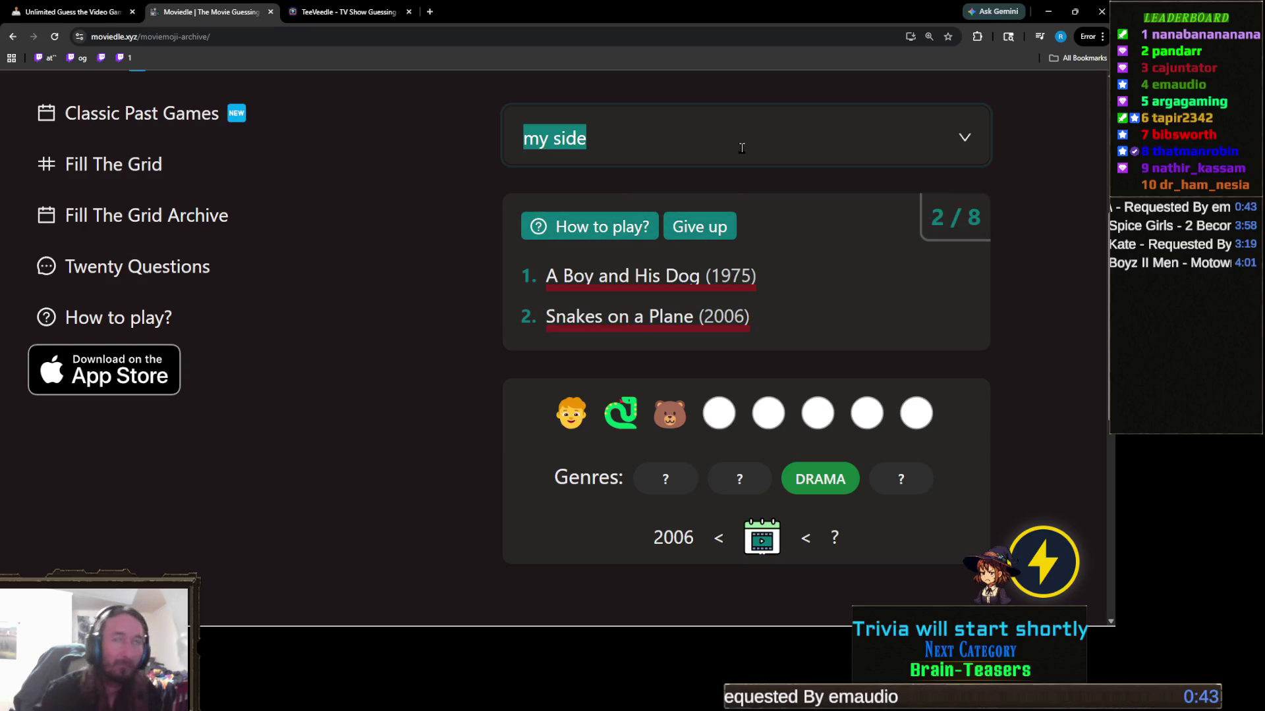
key("BackSpace")
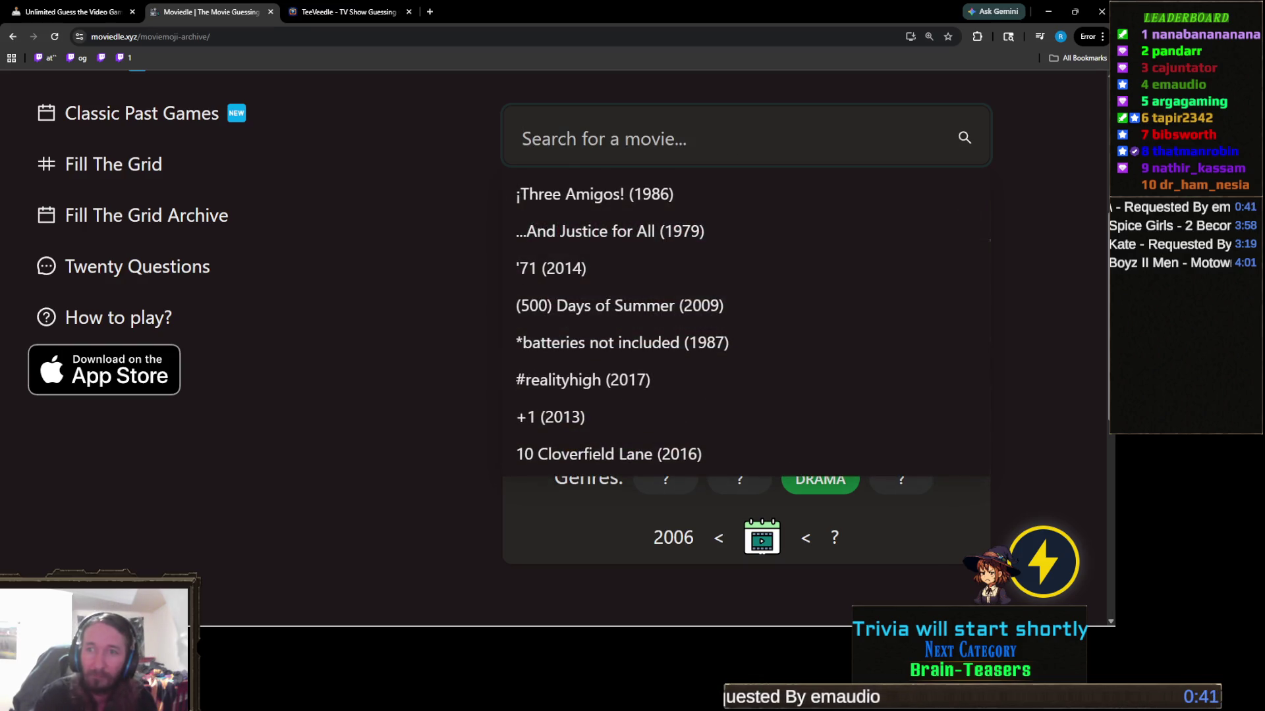
key("alt+Tab")
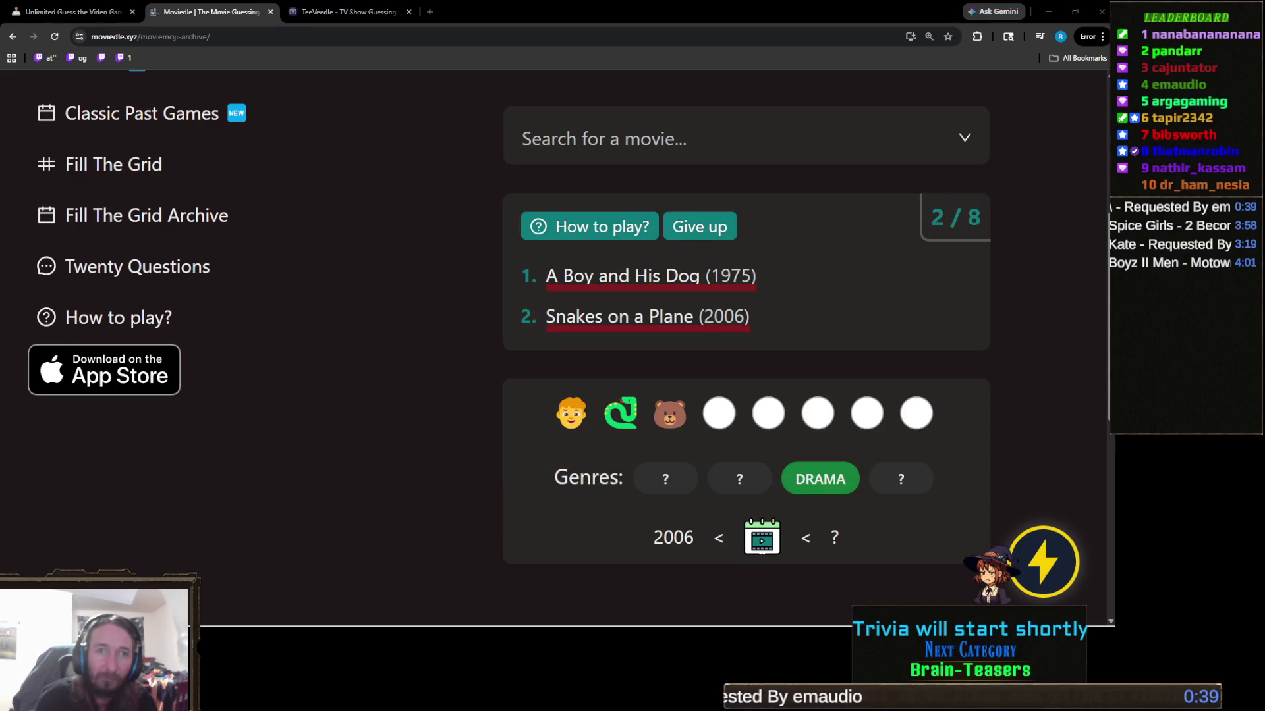
key("alt+Tab")
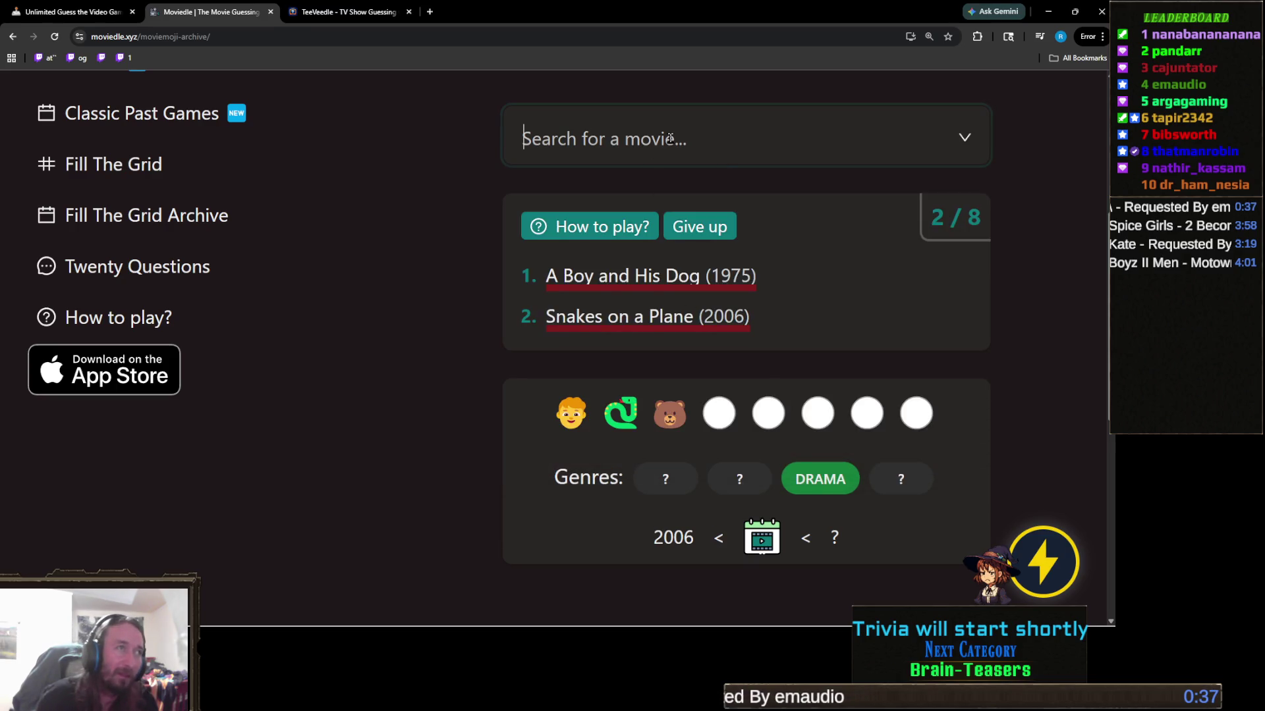
left_click(670, 138)
type("jungl")
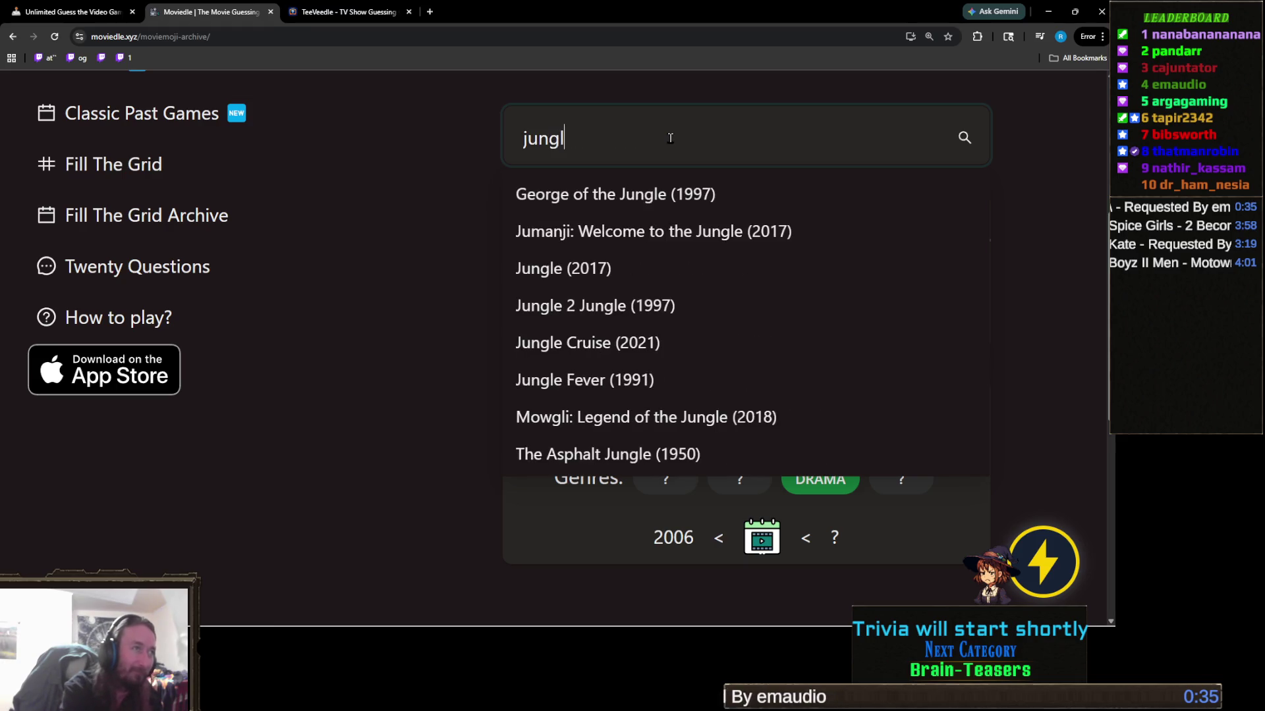
type("e b")
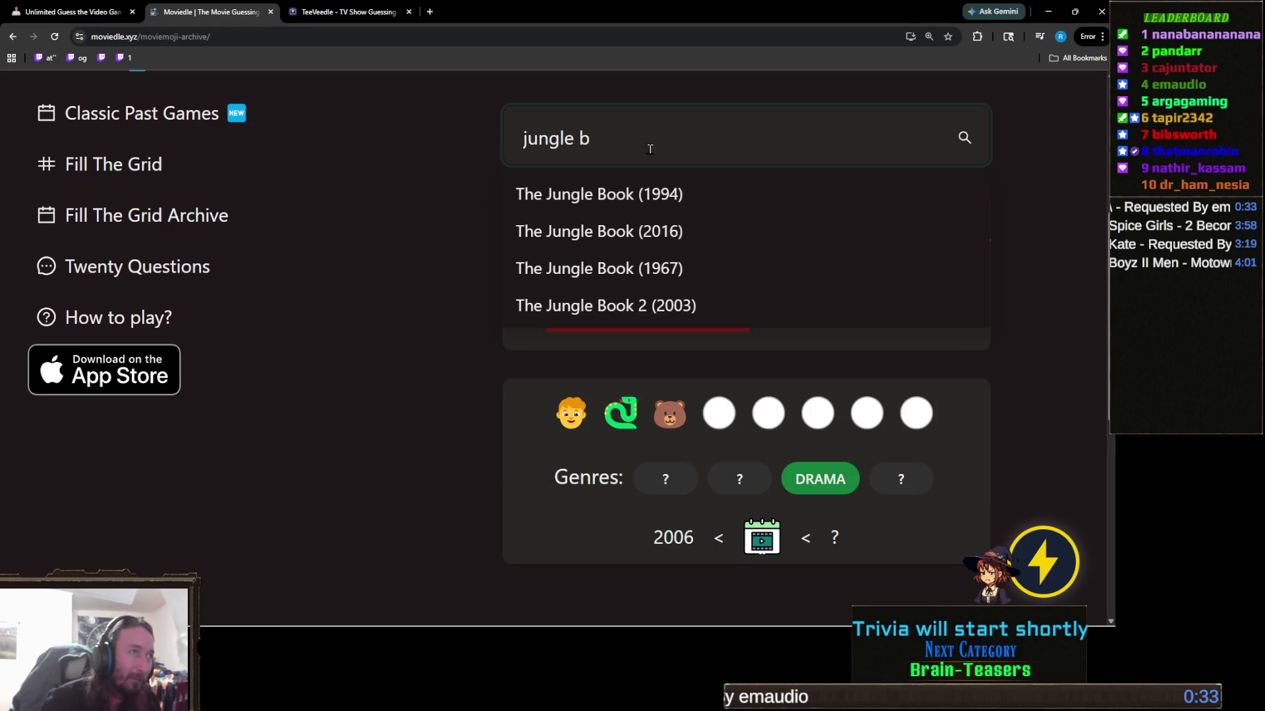
left_click(630, 237)
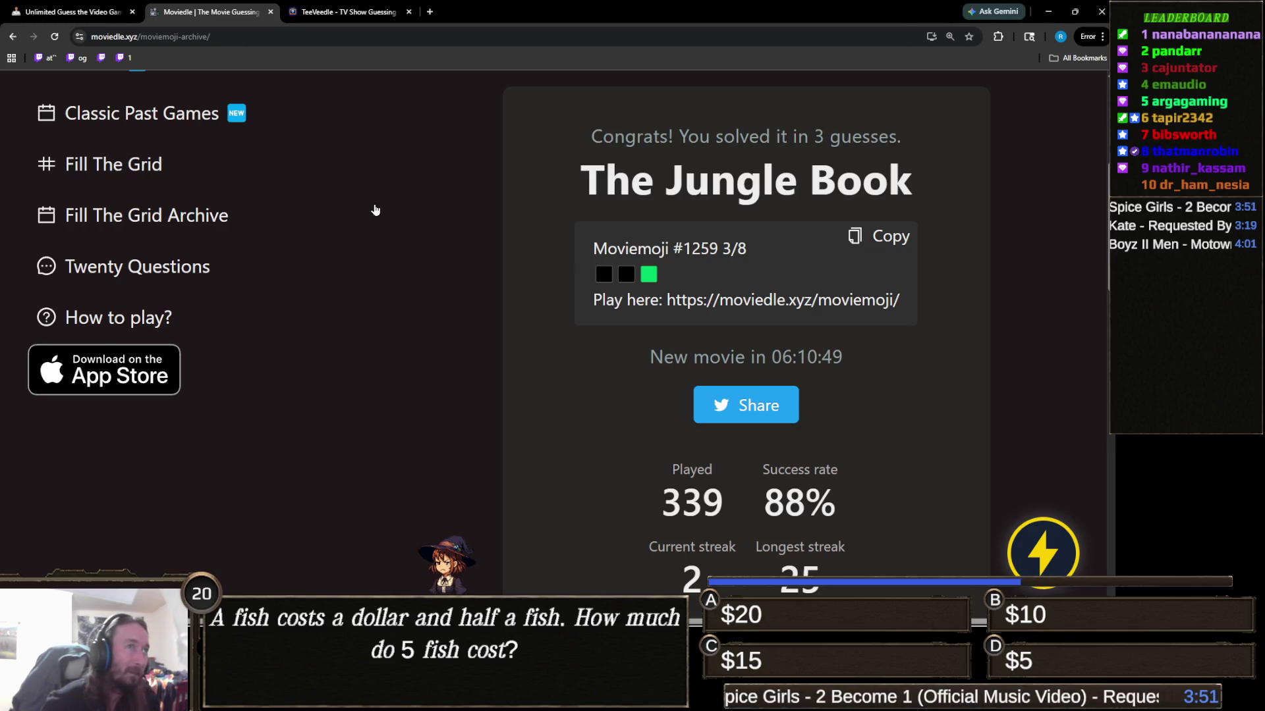
scroll(444, 287, "up", 3)
scroll(414, 270, "up", 1)
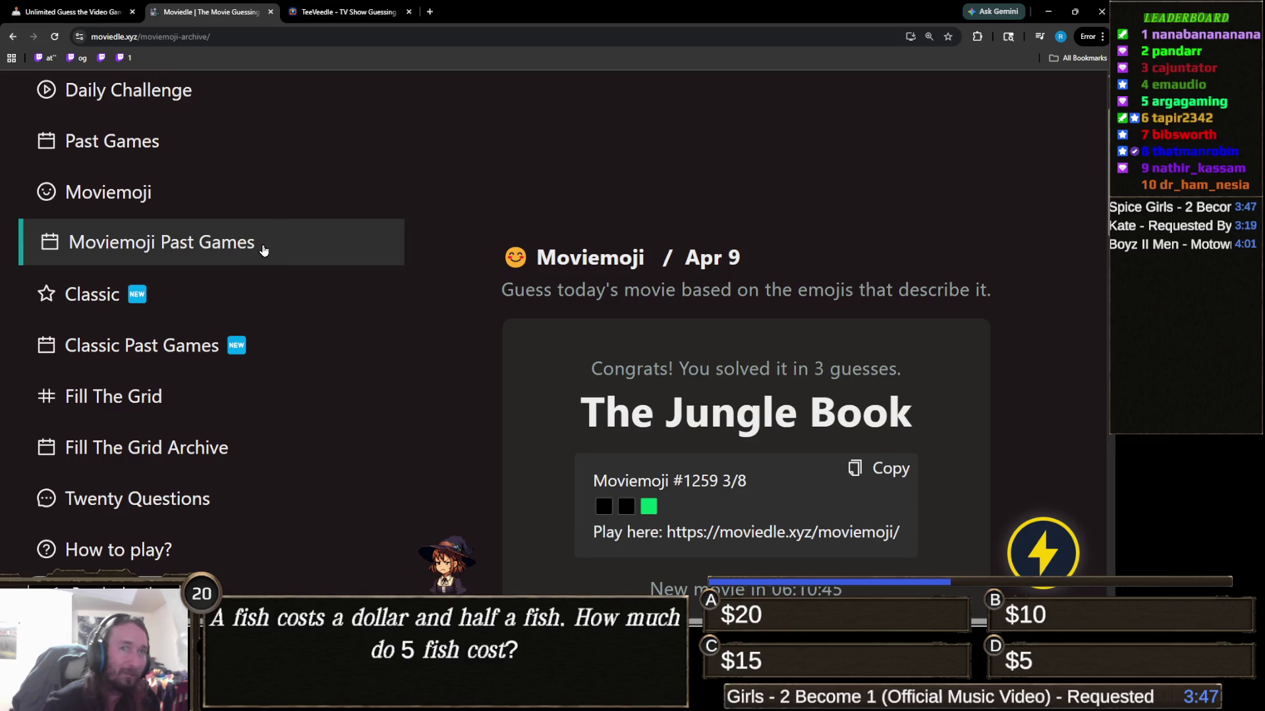
Open the April 10, 2026 Moviemoji puzzle from the archive and type 'get sh' into the search
left_click(263, 247)
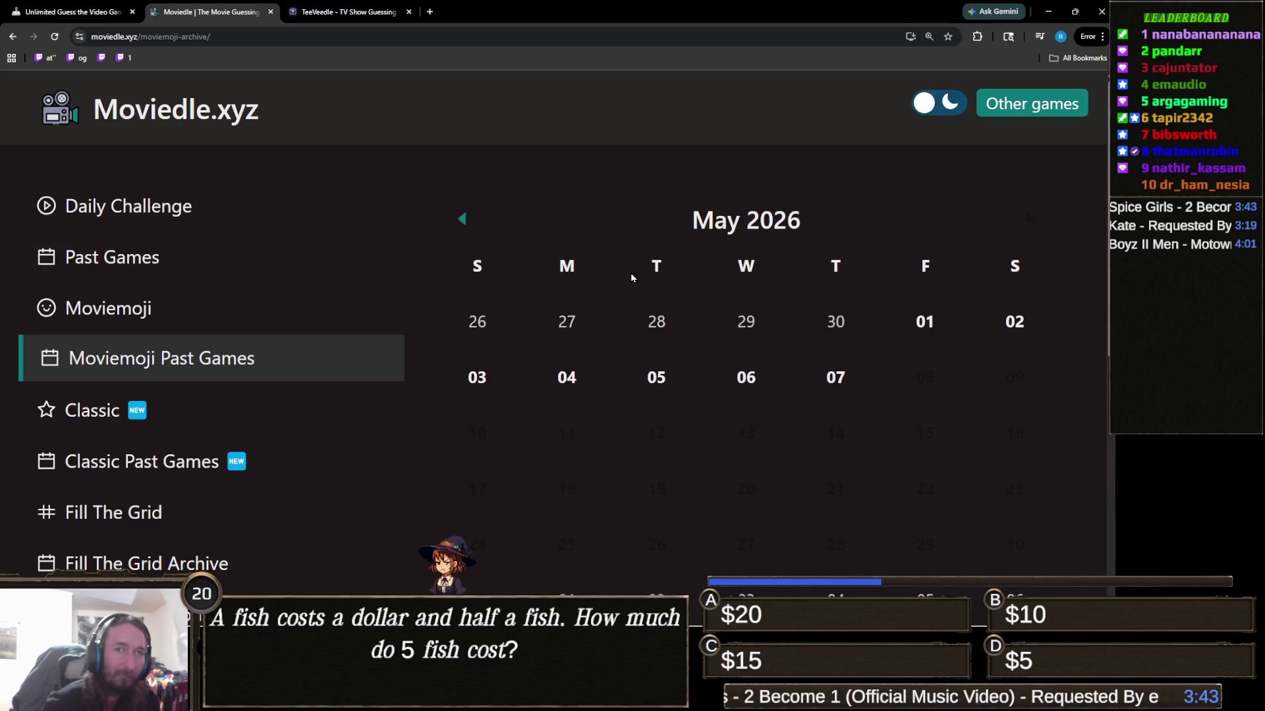
scroll(703, 277, "down", 1)
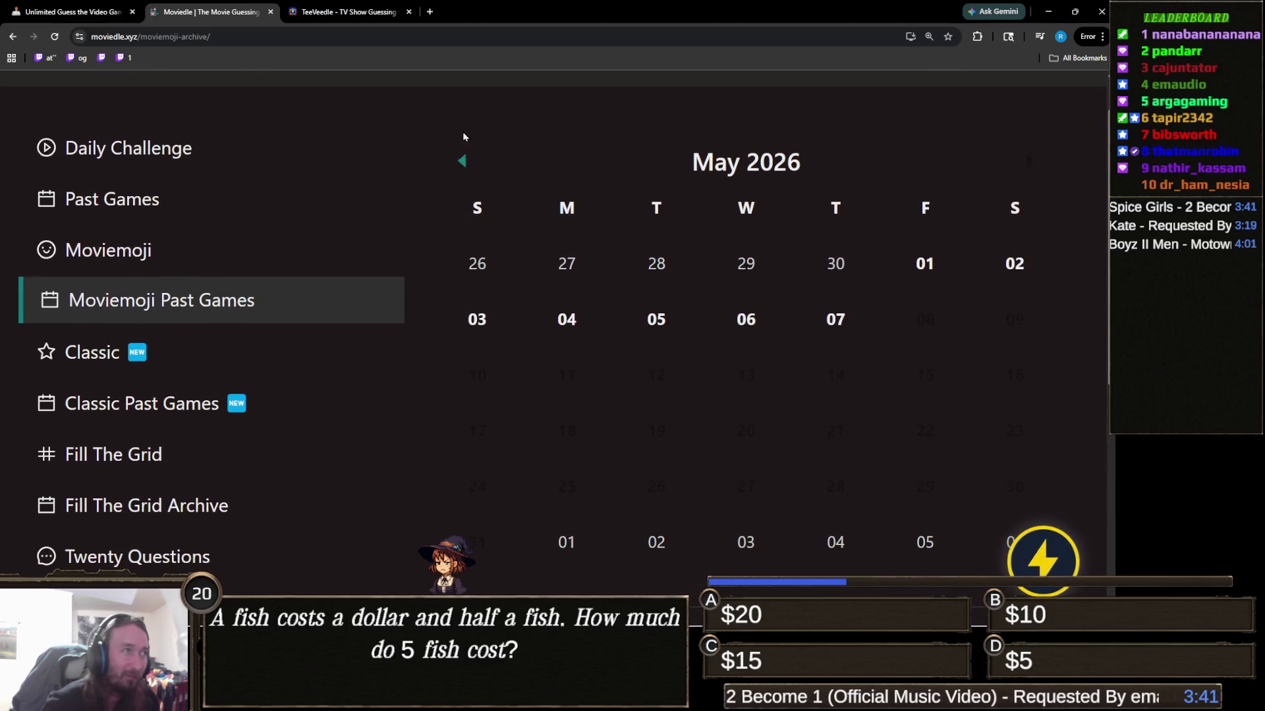
left_click(461, 162)
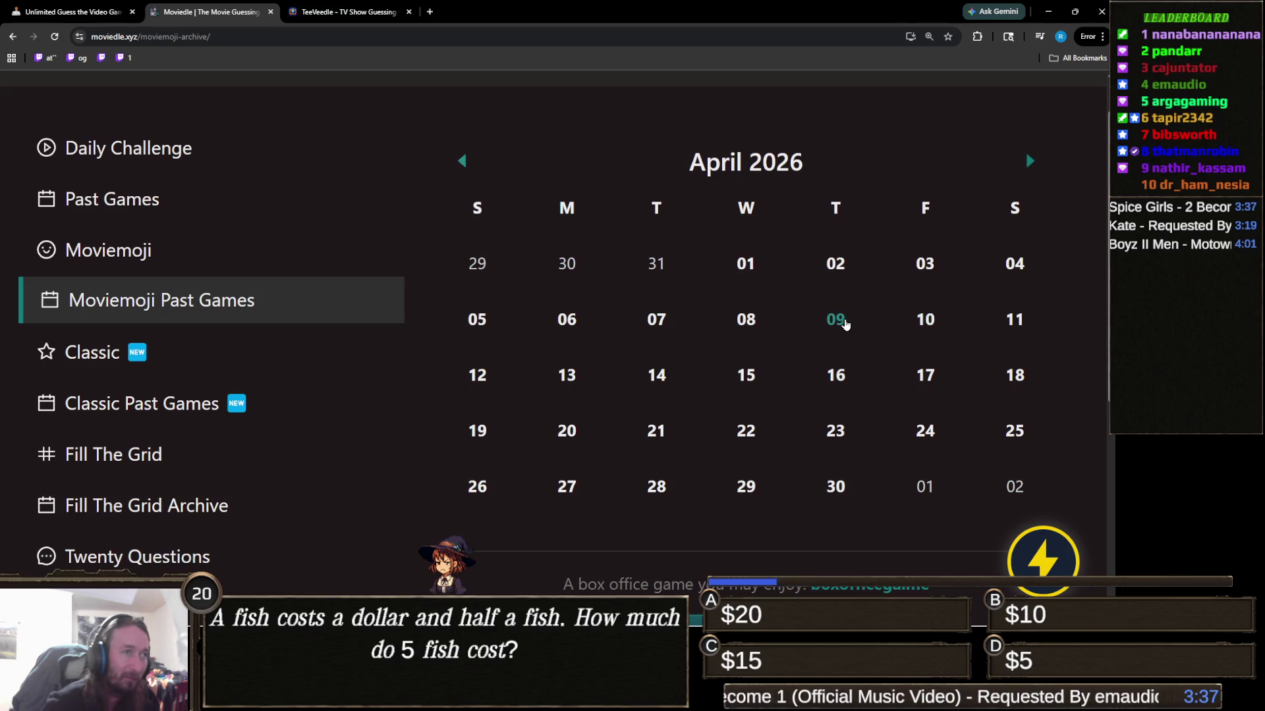
left_click(925, 319)
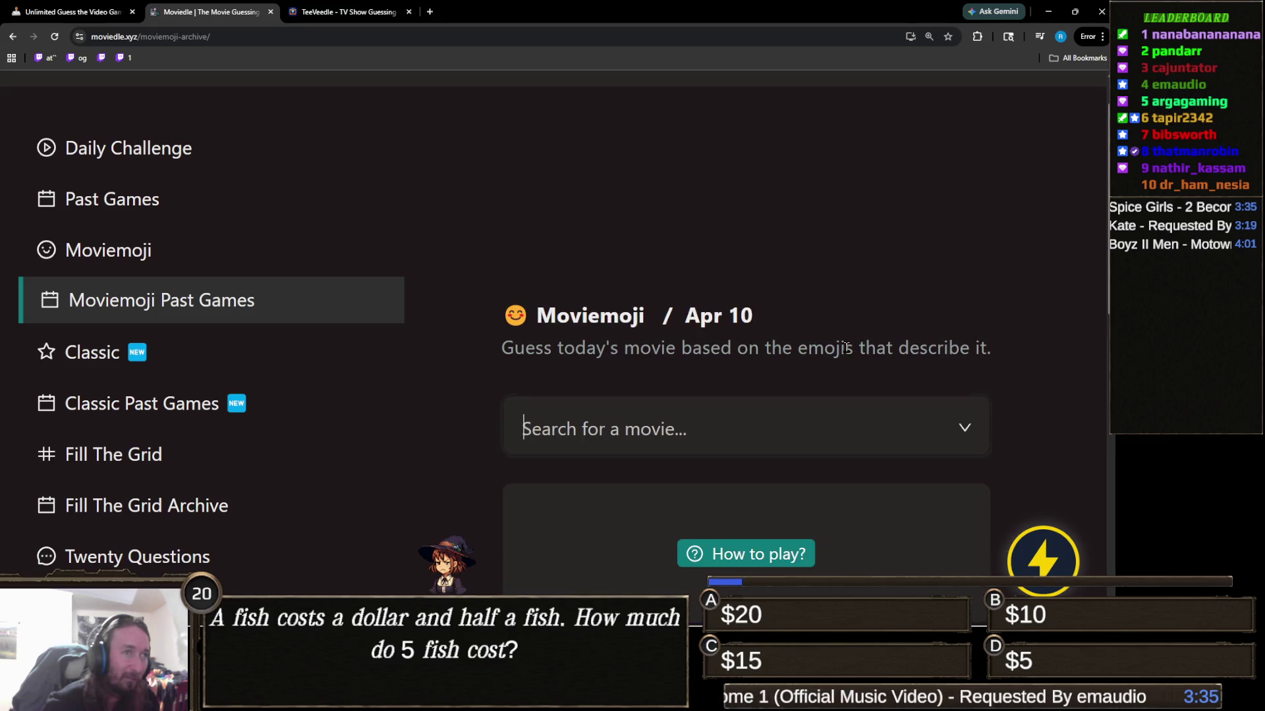
scroll(848, 344, "down", 3)
scroll(849, 350, "down", 1)
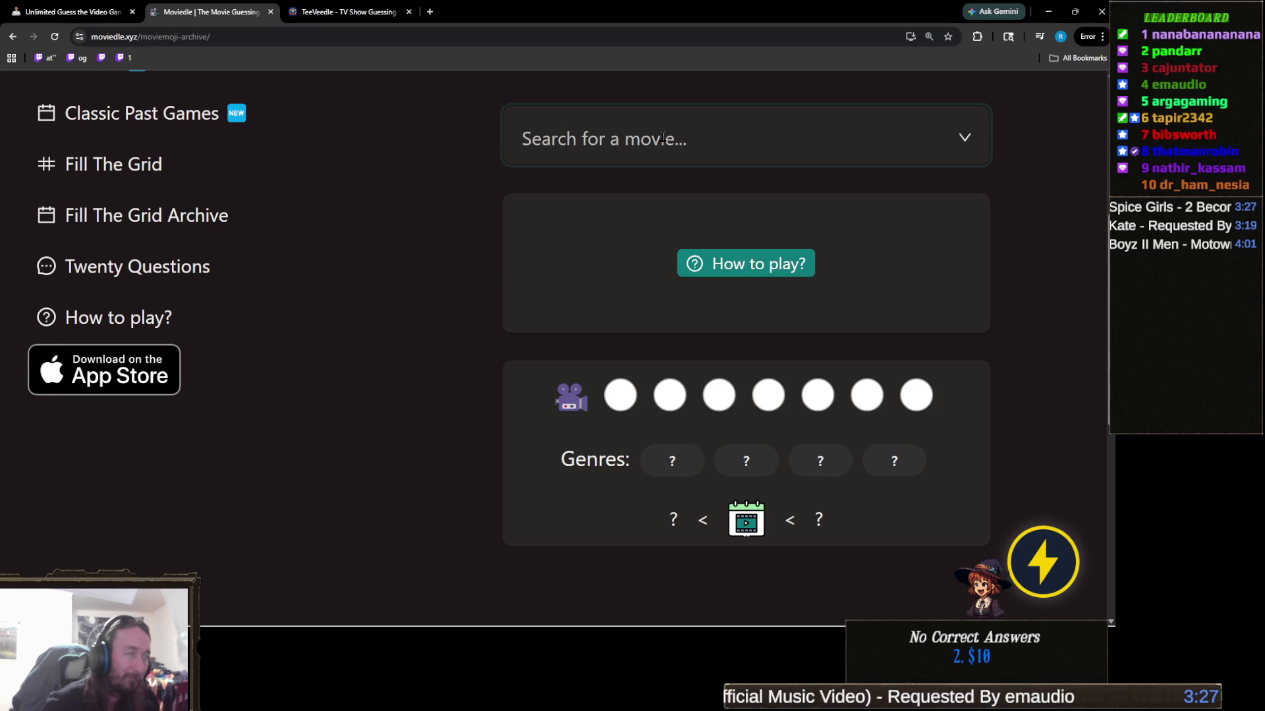
type("g")
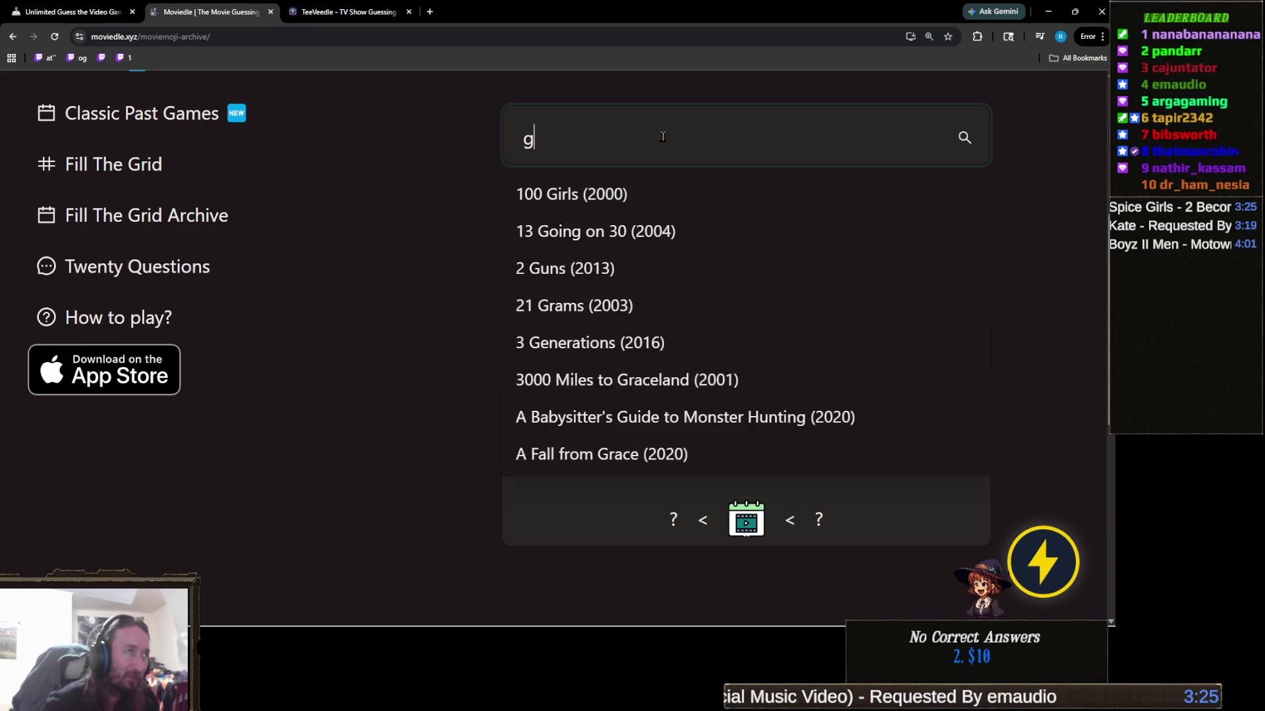
type("et sh")
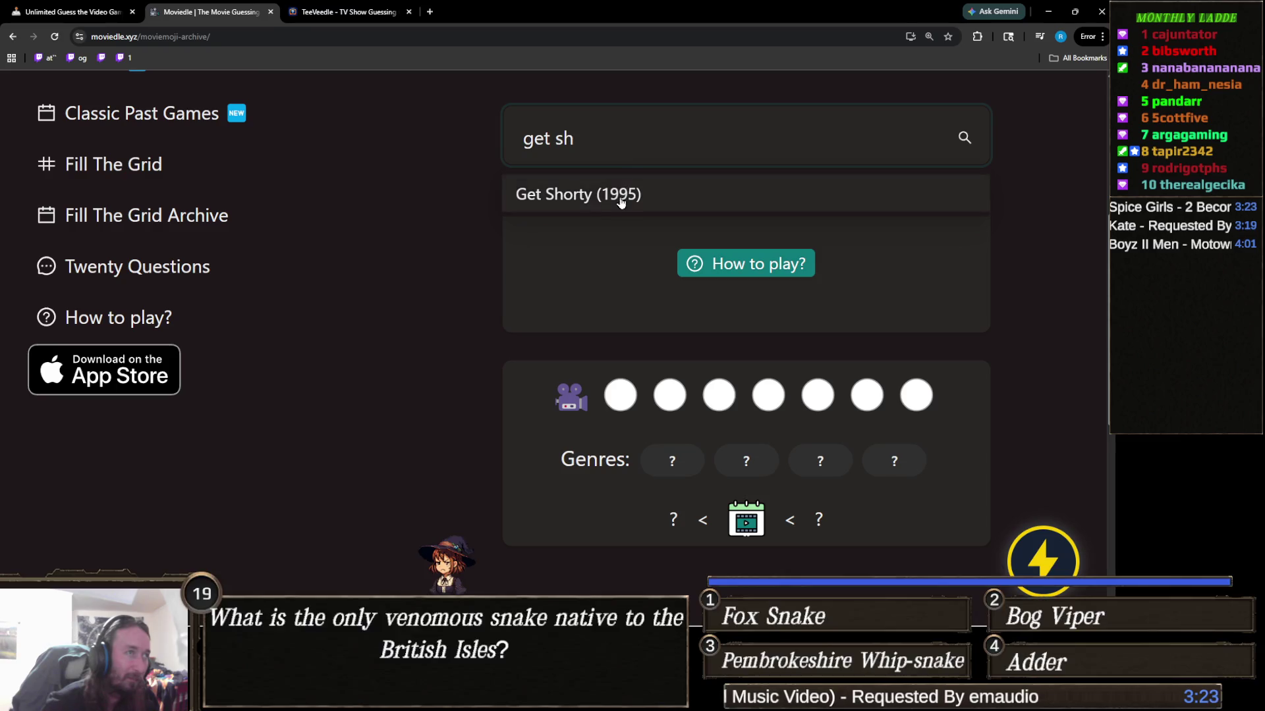
Guess Get Shorty (1995), then try 'be c' and 'truman' searches without submitting
left_click(620, 197)
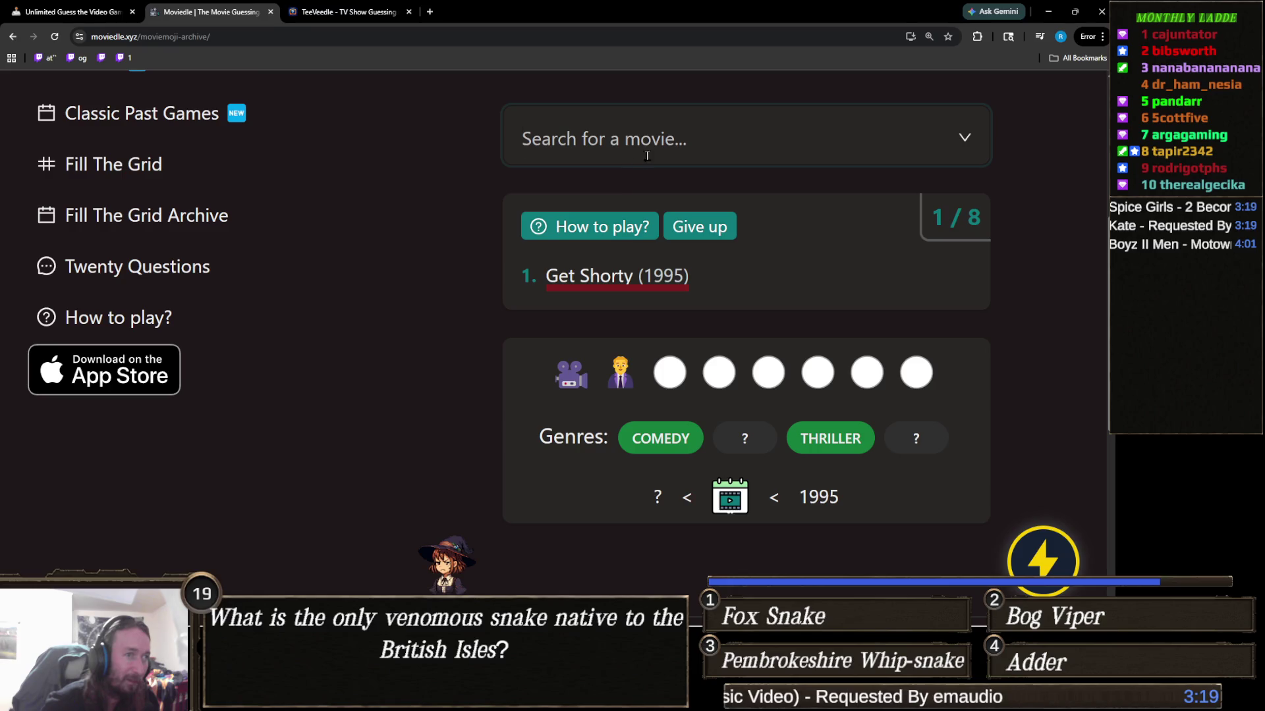
left_click(688, 137)
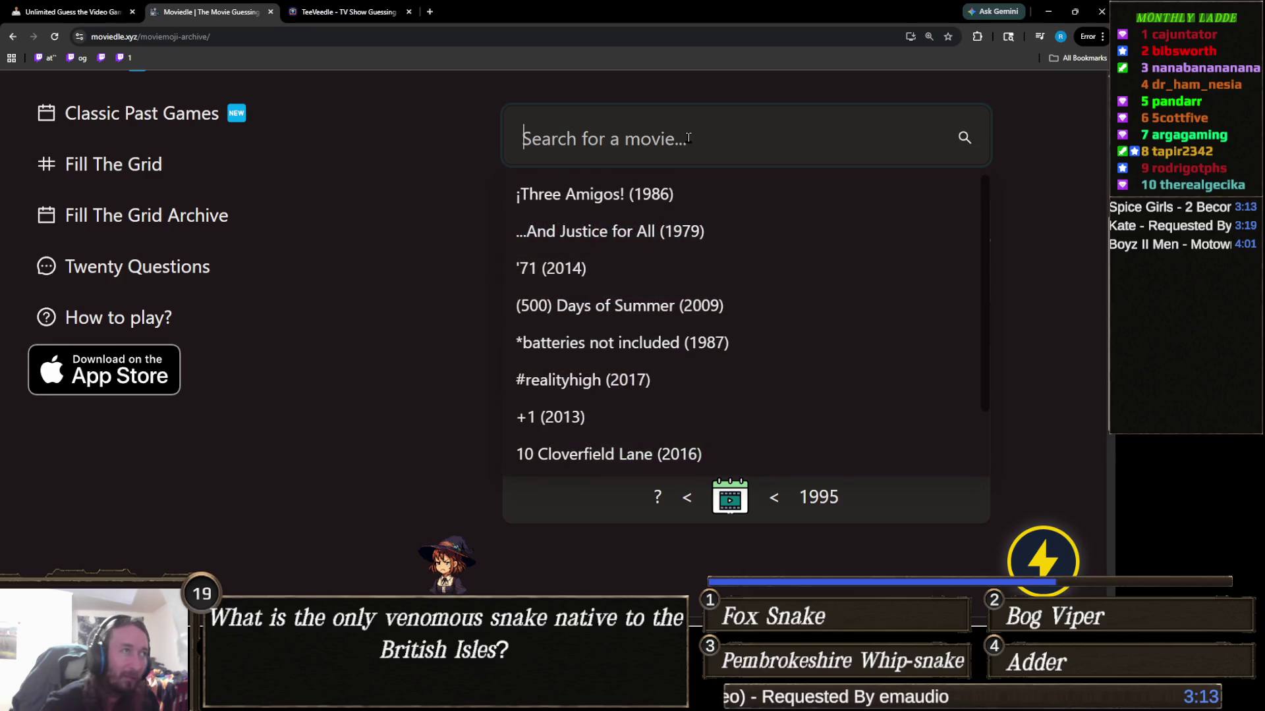
type("be c")
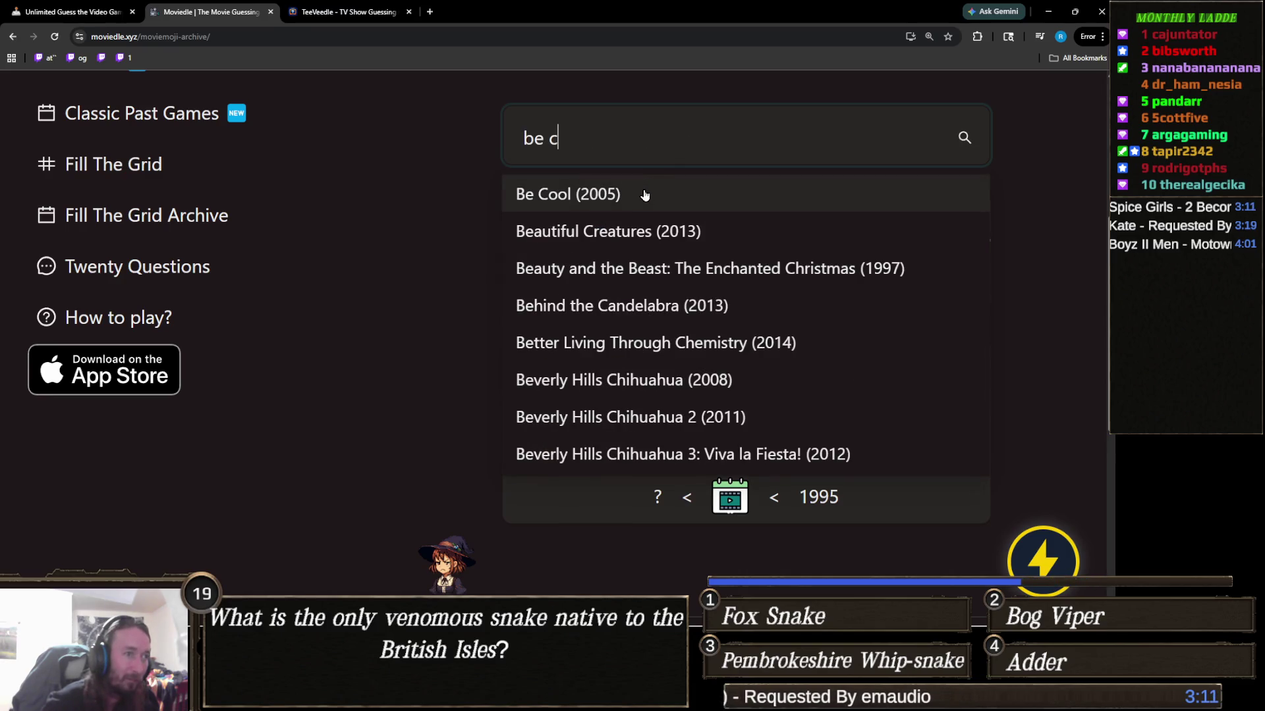
left_click(646, 195)
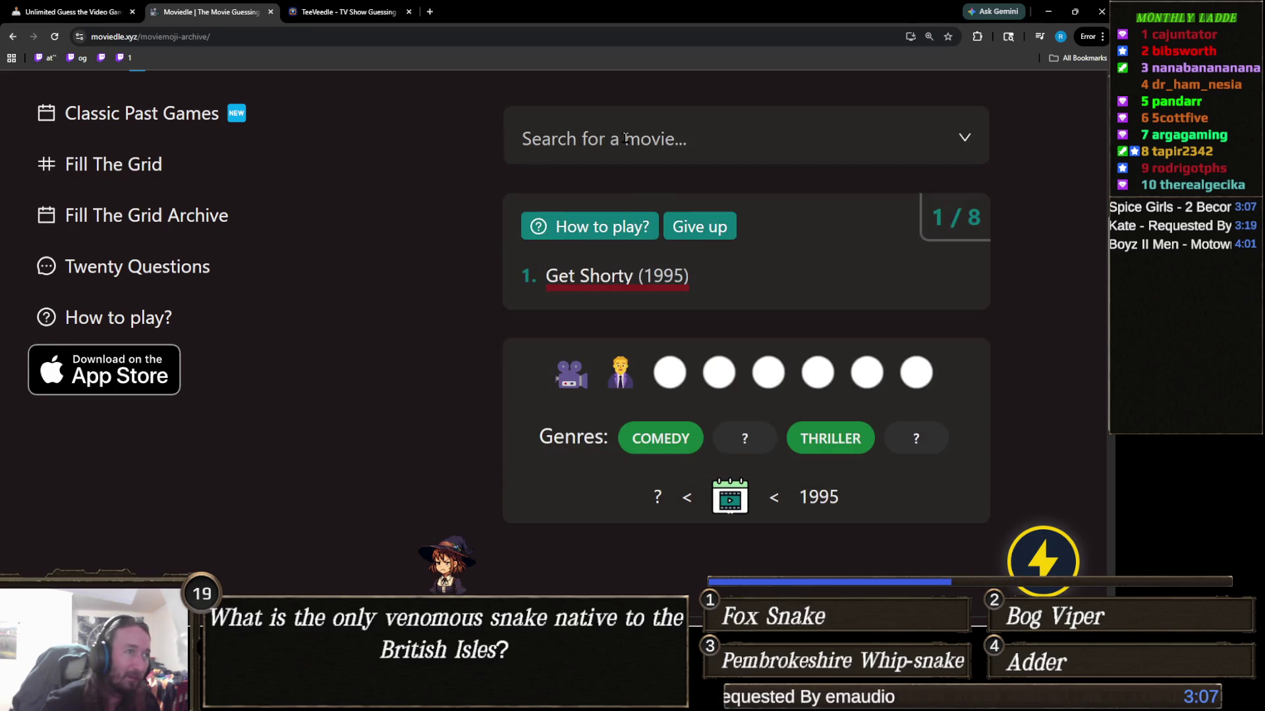
left_click(626, 138)
type("truman")
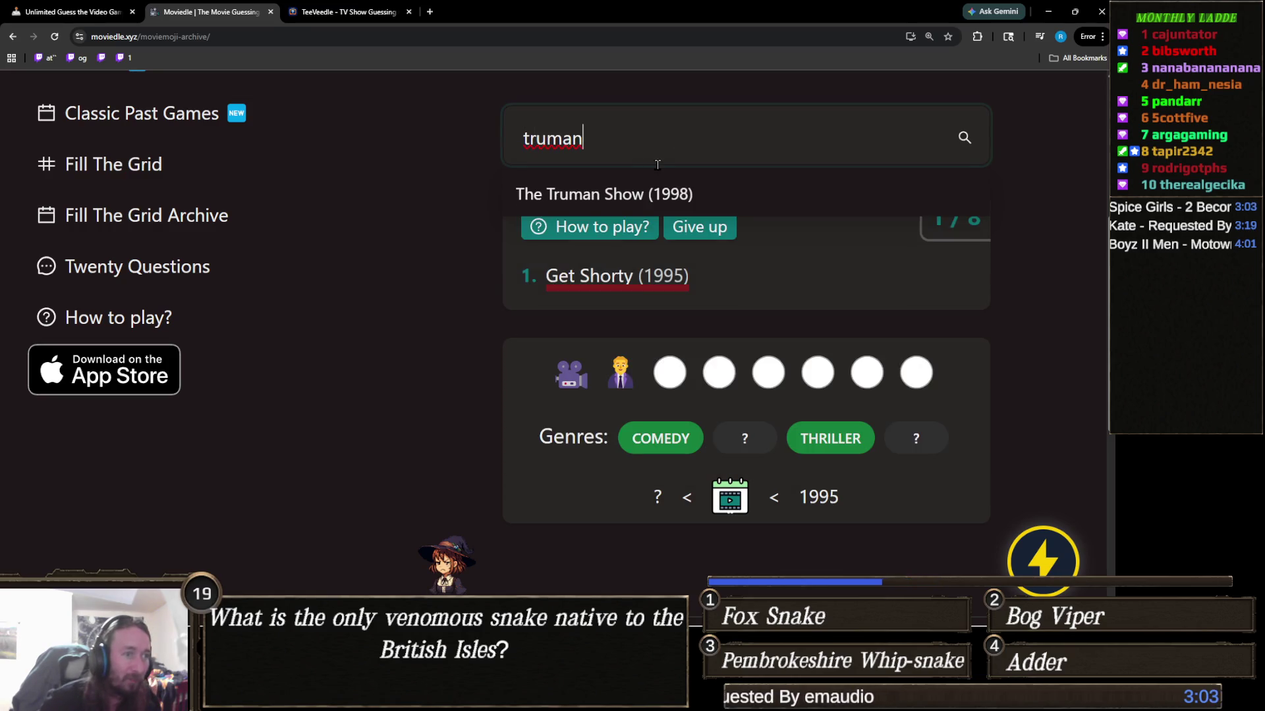
key("ctrl+a")
key("BackSpace")
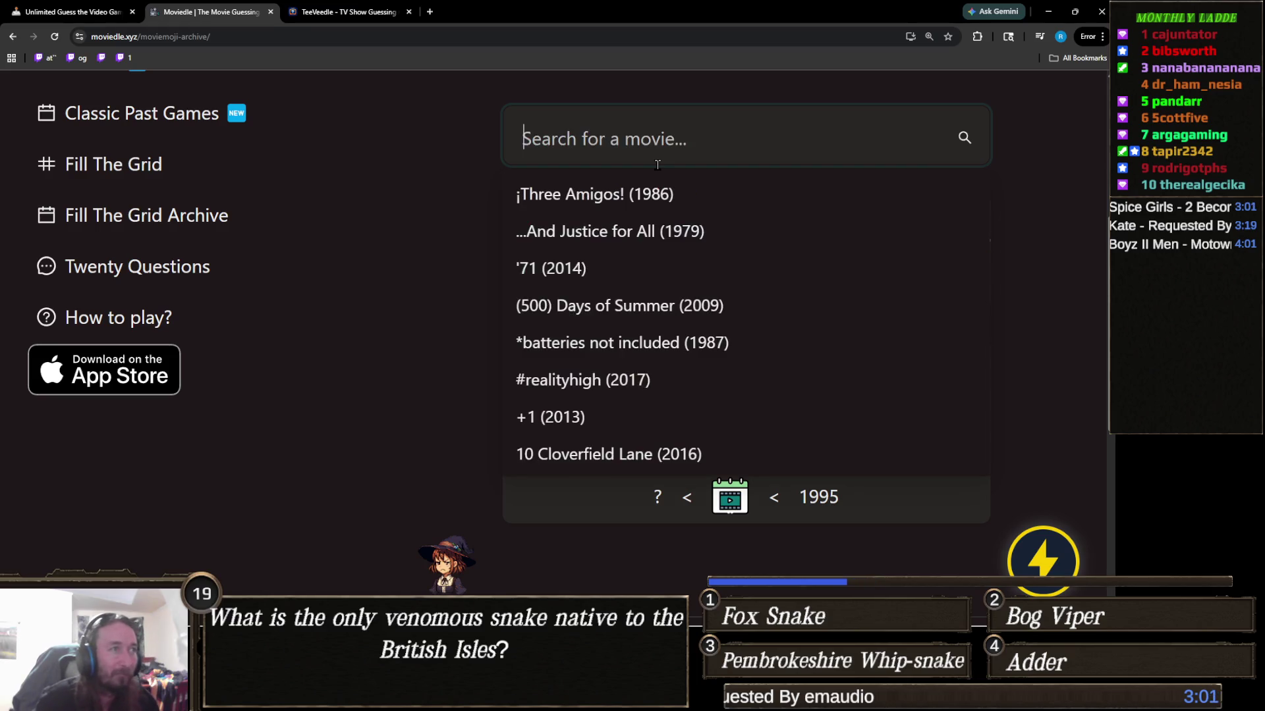
key("Escape")
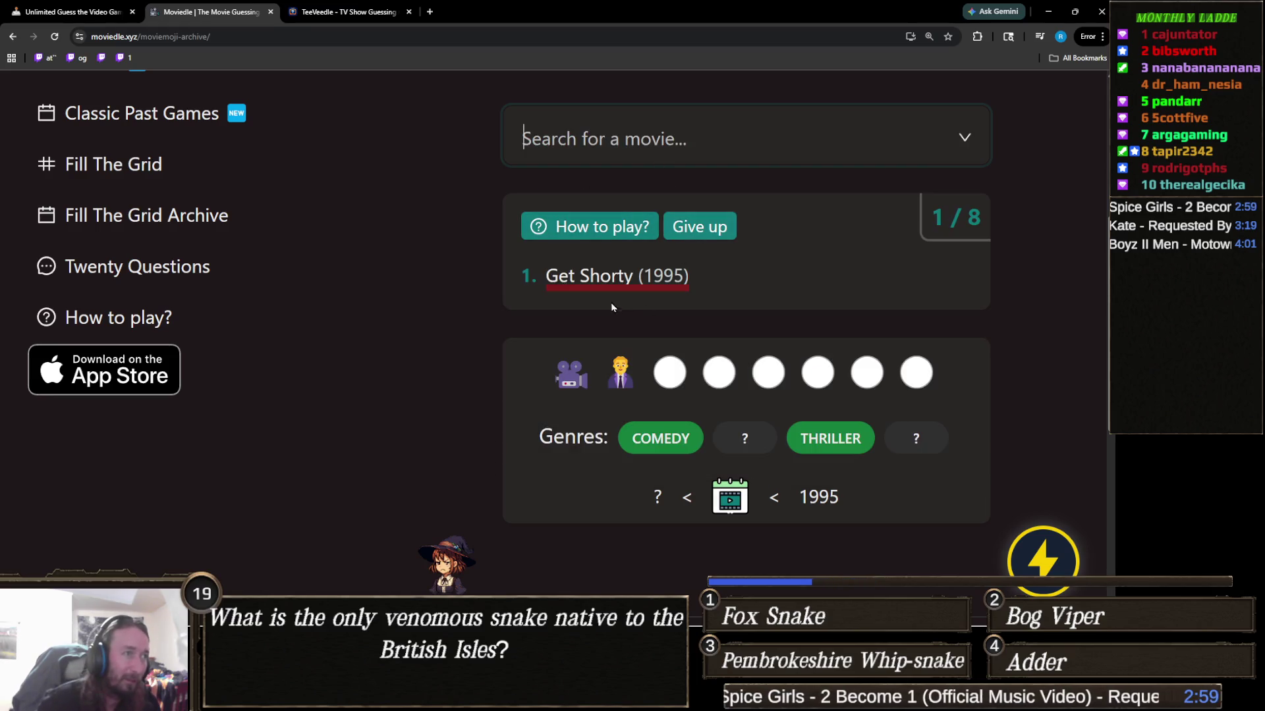
Try 'liar' and 'one hour' searches, then guess ¡Three Amigos! (1986) second
left_click(698, 144)
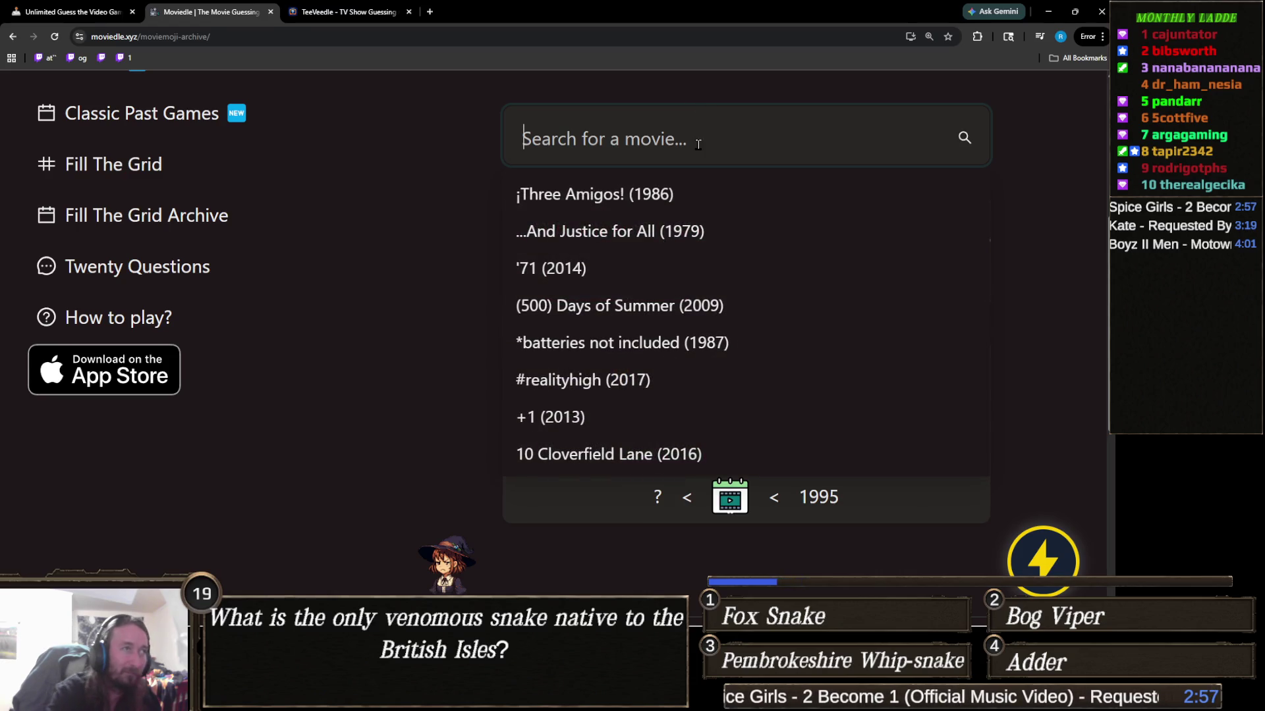
type("liar li")
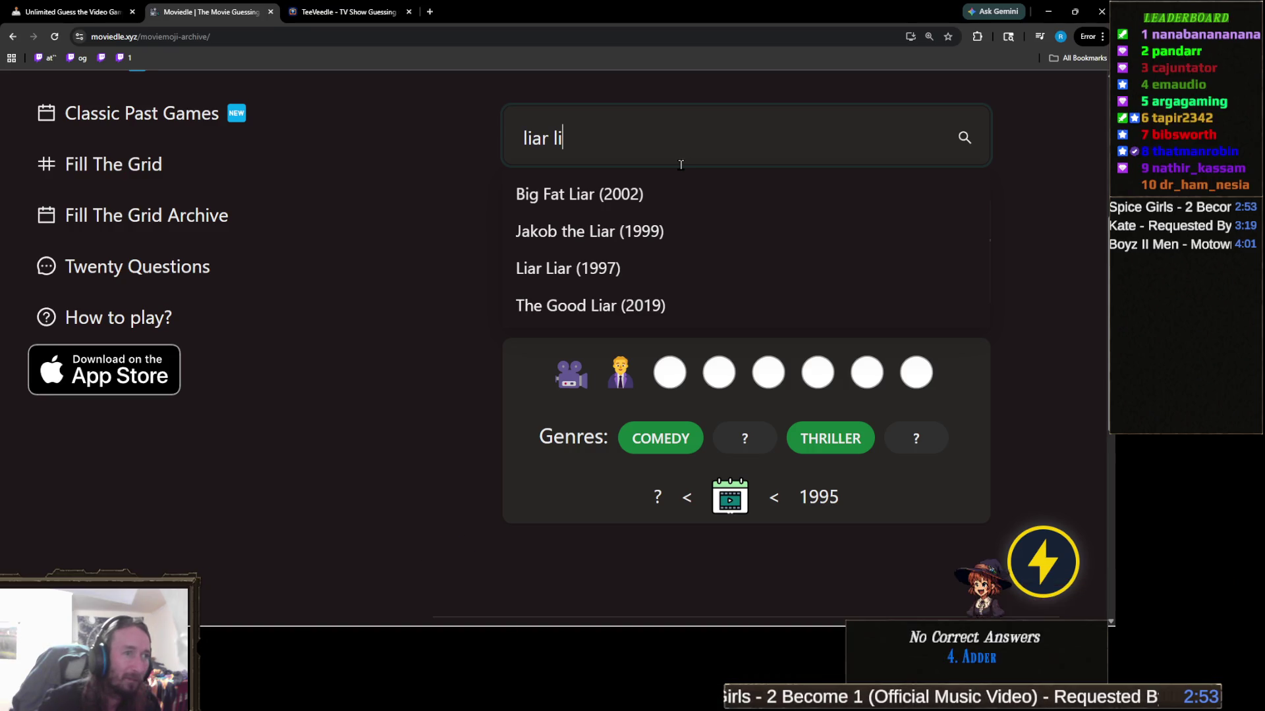
key("ctrl+a")
key("BackSpace")
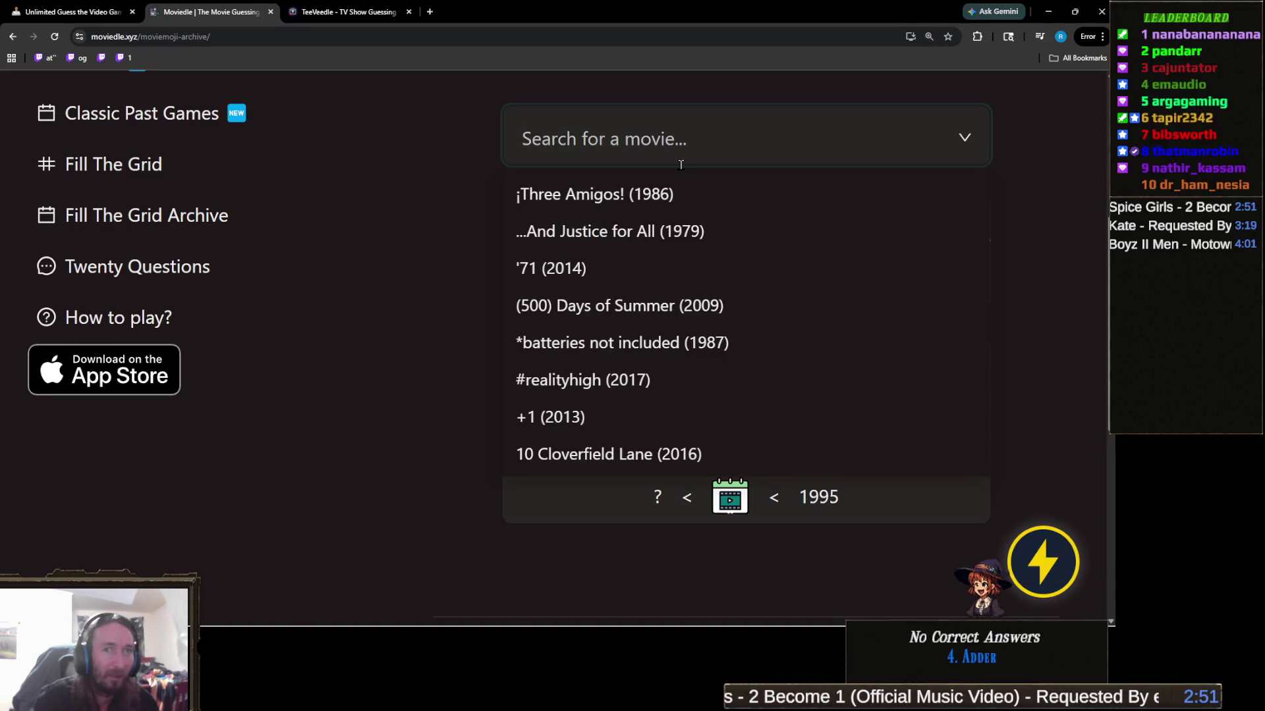
type("get shorty")
key("Return")
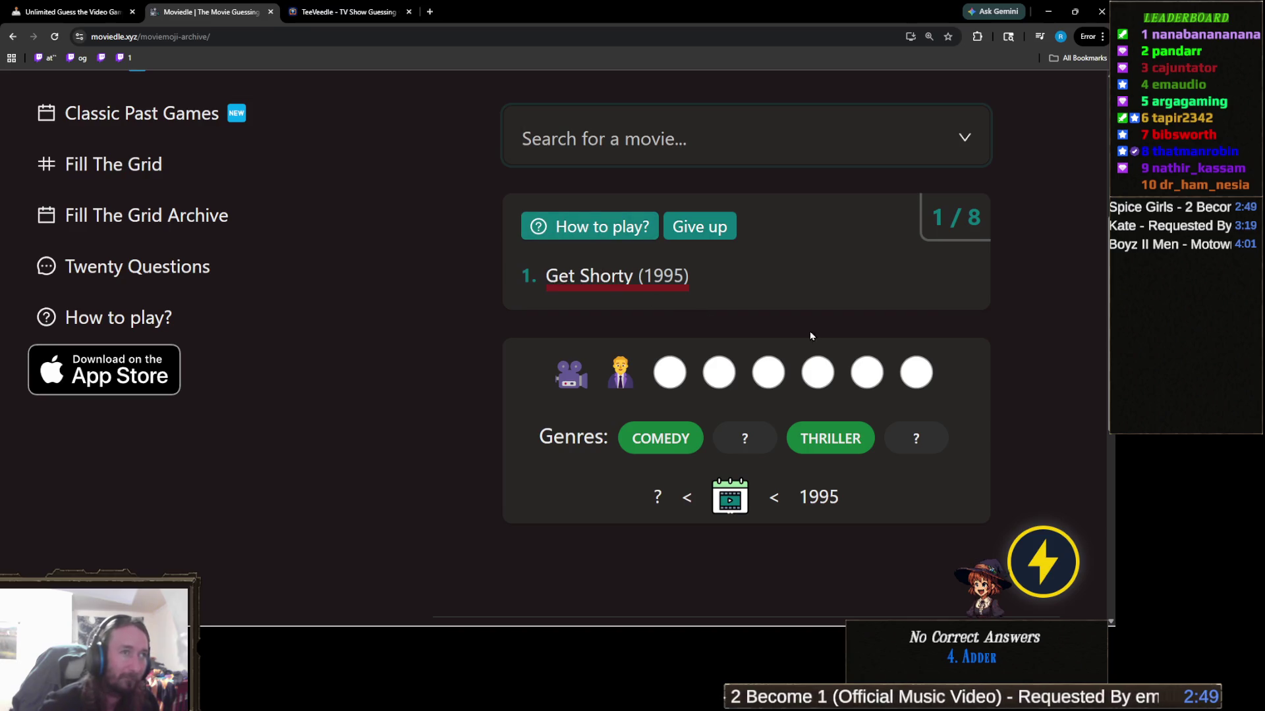
left_click(706, 145)
type("one hour")
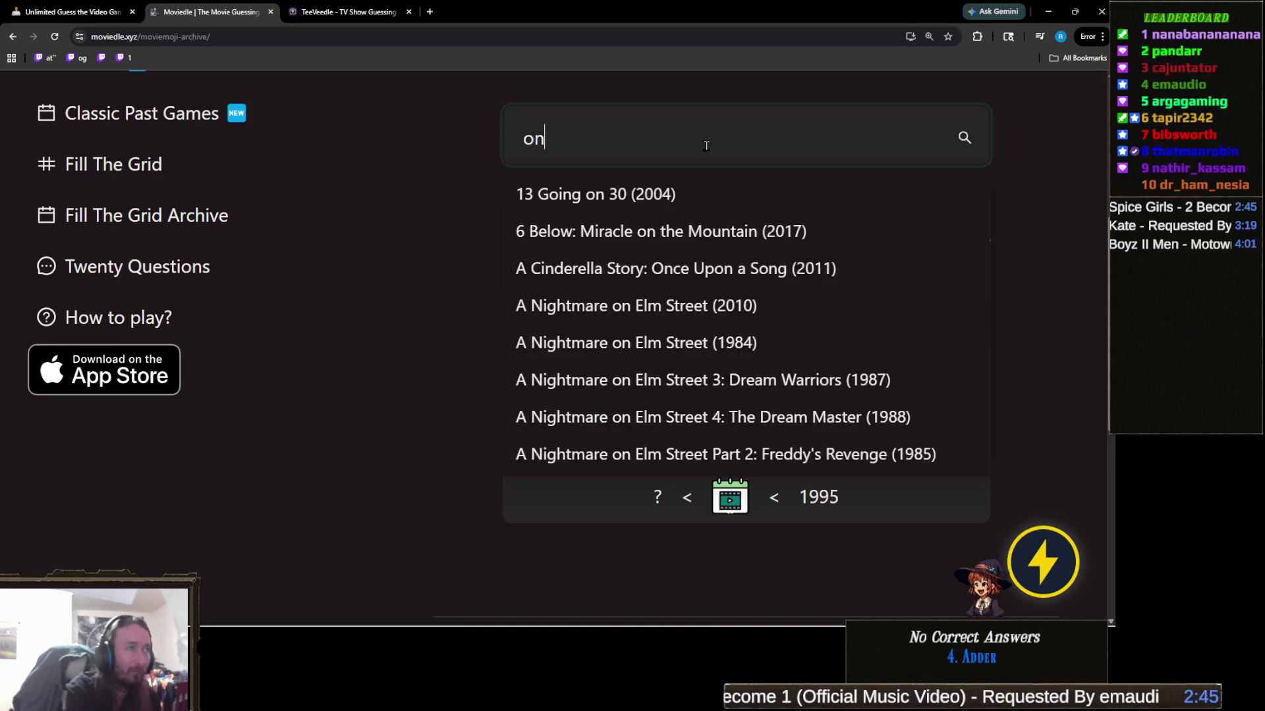
key("ctrl+a")
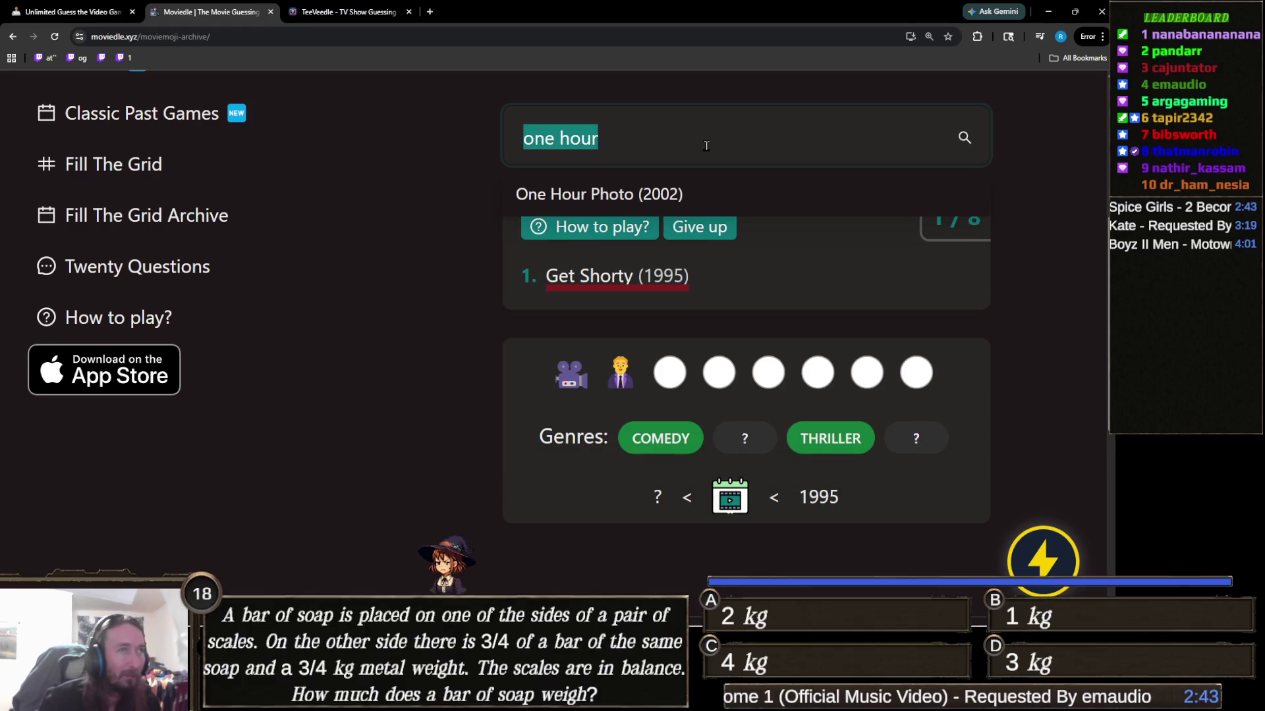
key("BackSpace")
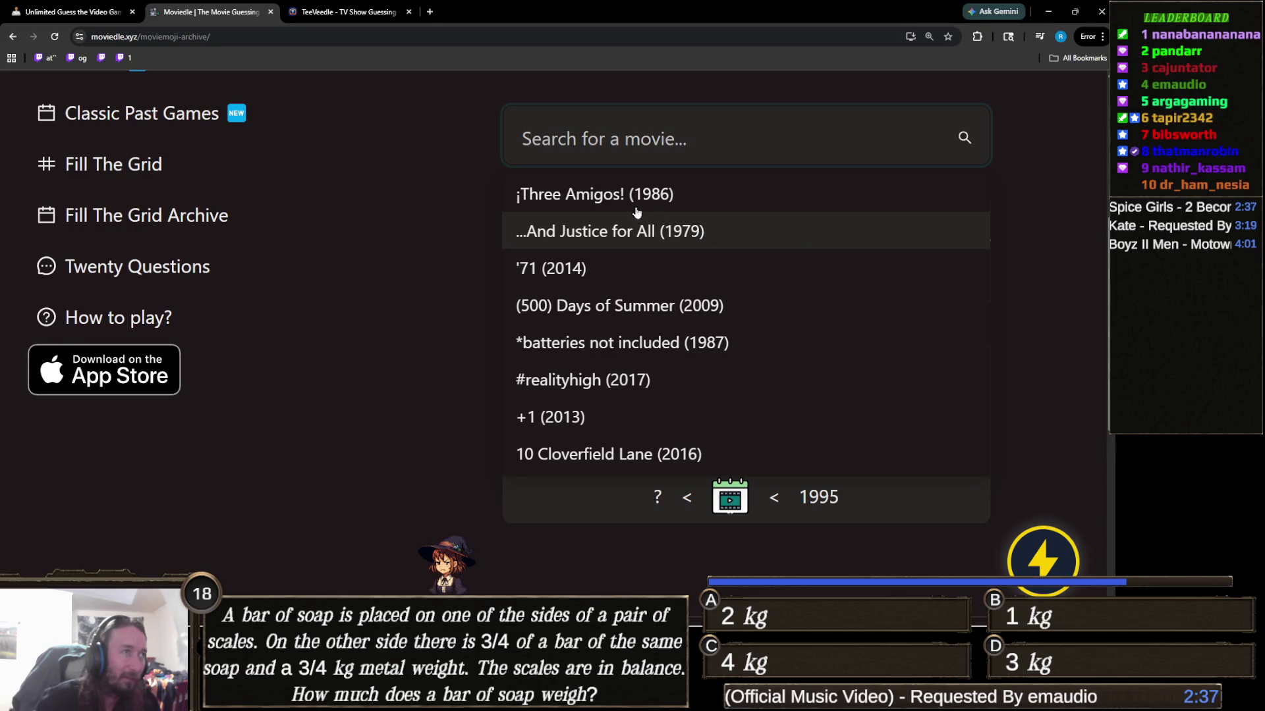
left_click(600, 196)
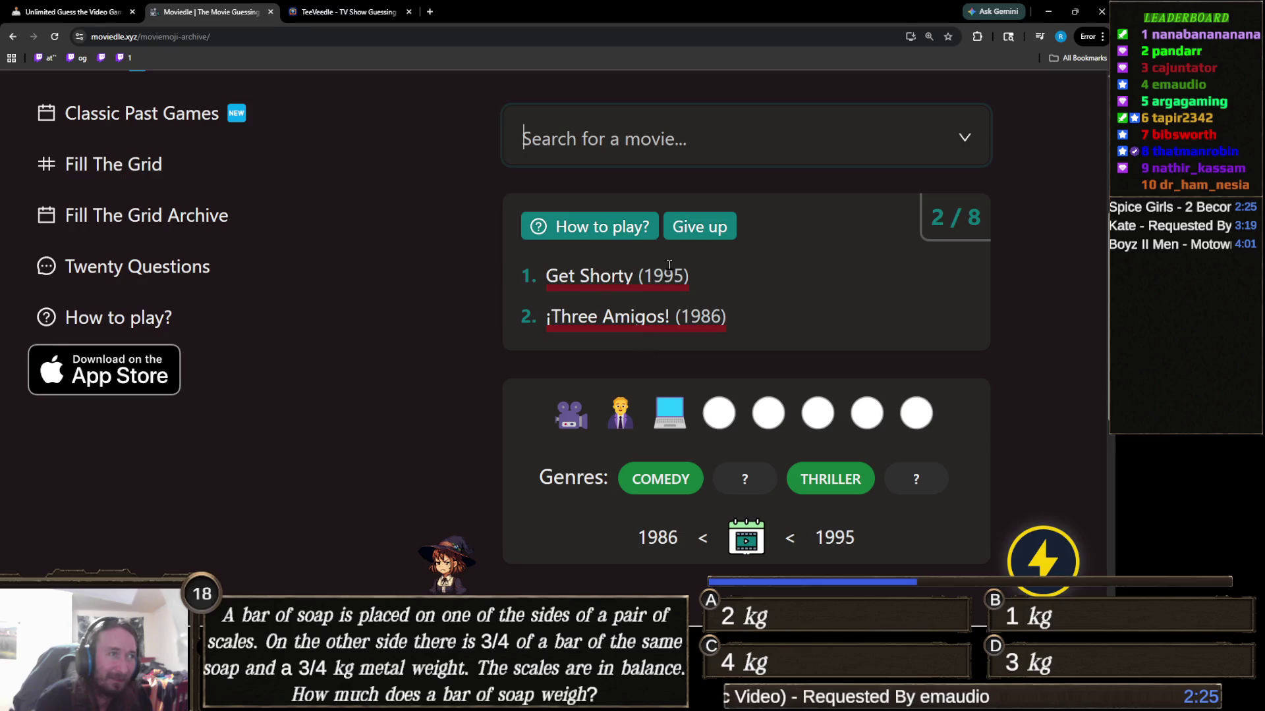
Guess Army of Darkness (1992) via a 'dar' search, then type 'news' for the next guess
left_click(672, 157)
scroll(718, 281, "down", 2)
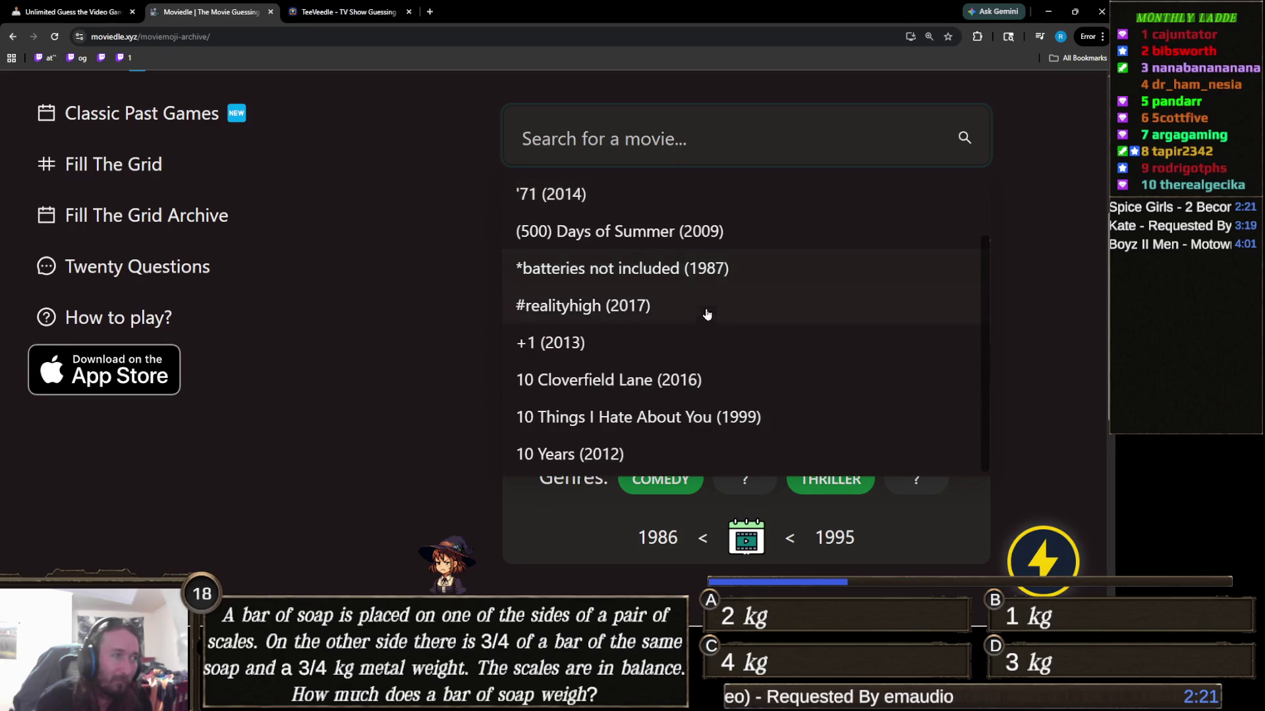
scroll(705, 314, "up", 2)
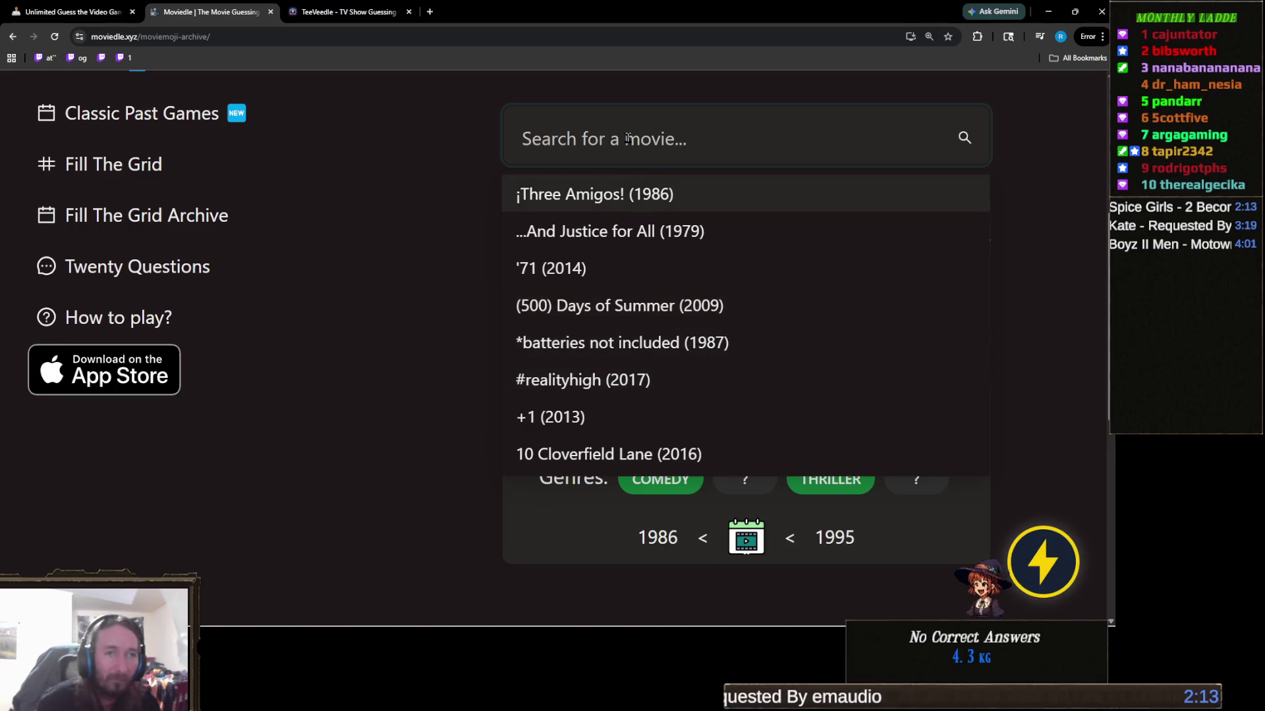
type("ga")
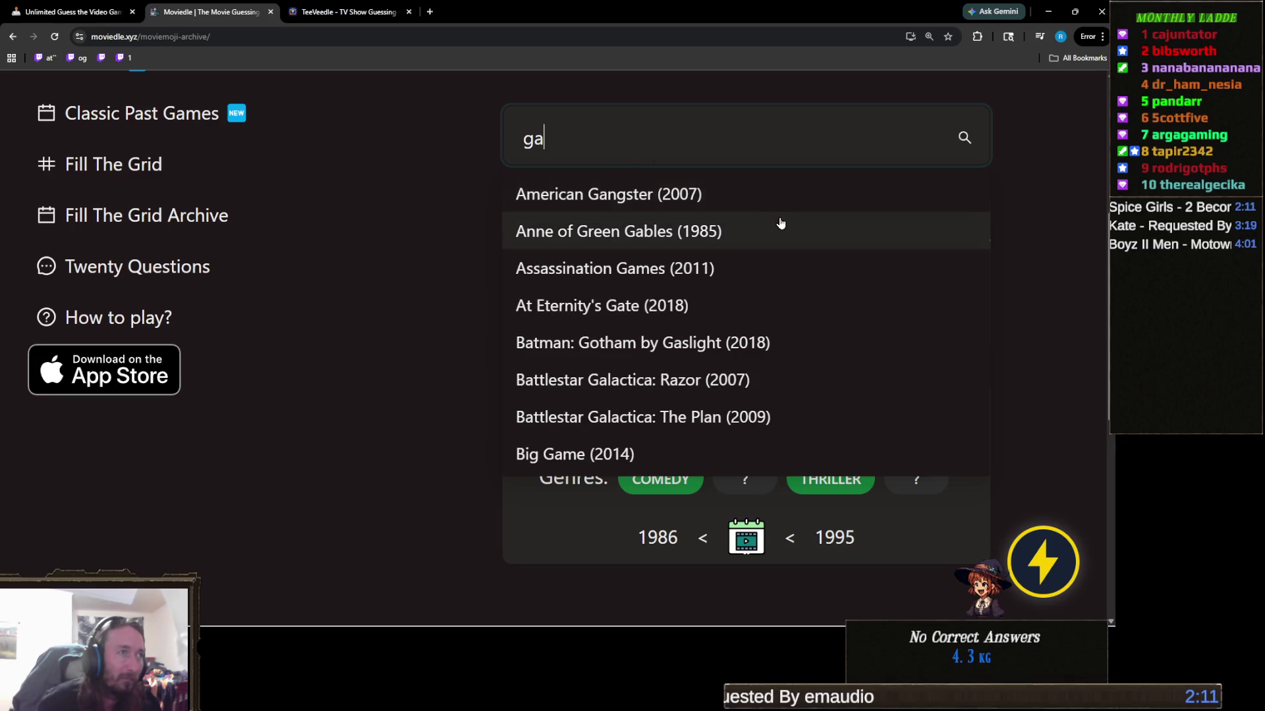
scroll(764, 329, "down", 1)
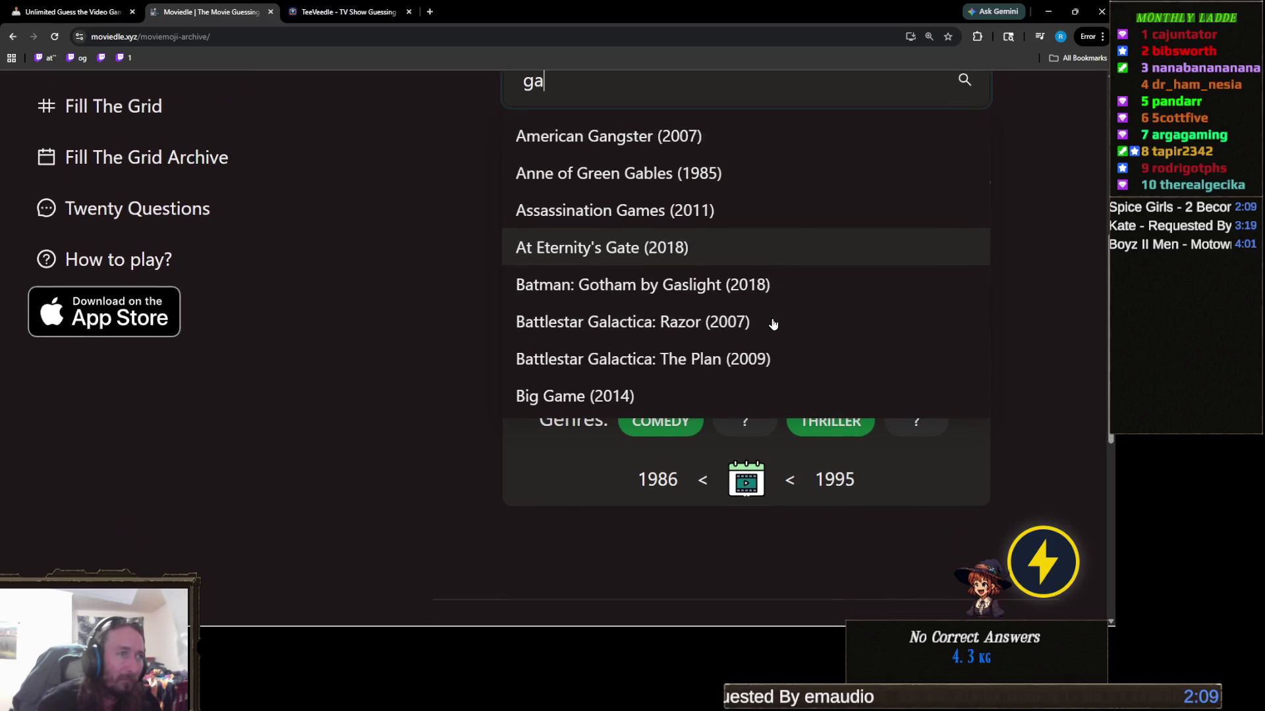
scroll(607, 296, "up", 1)
key("ctrl+a")
type("dar")
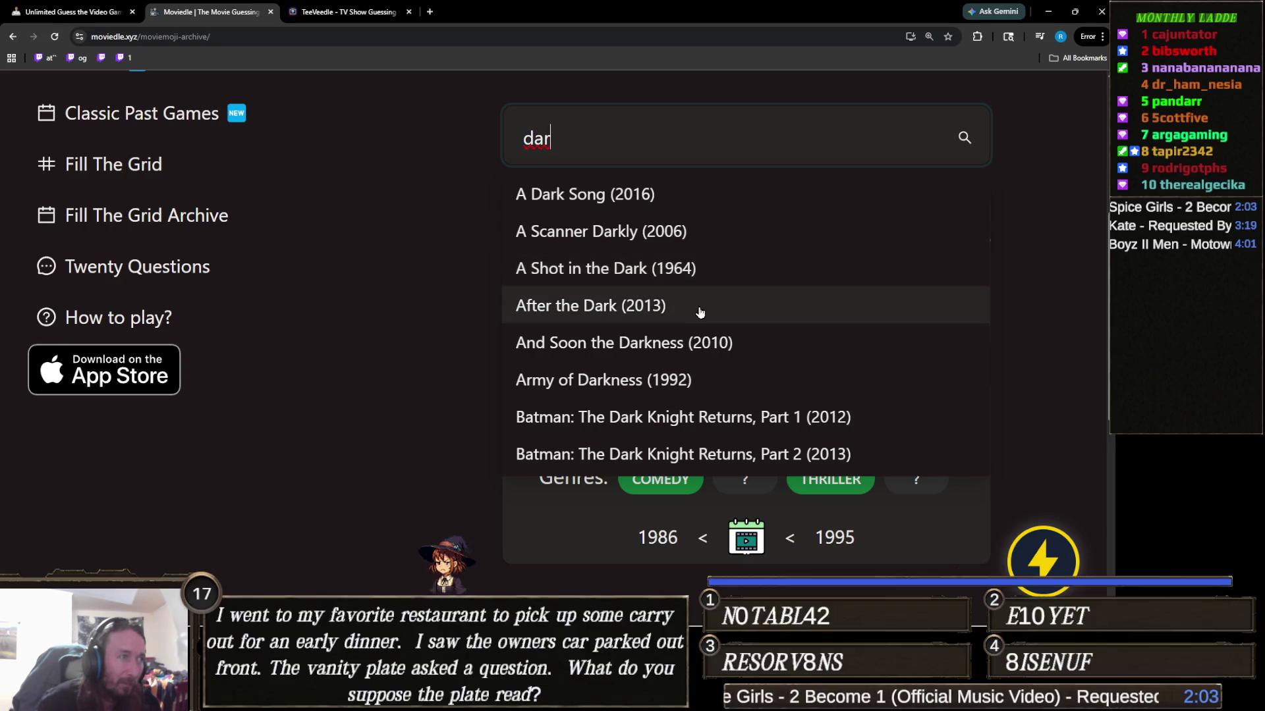
left_click(616, 384)
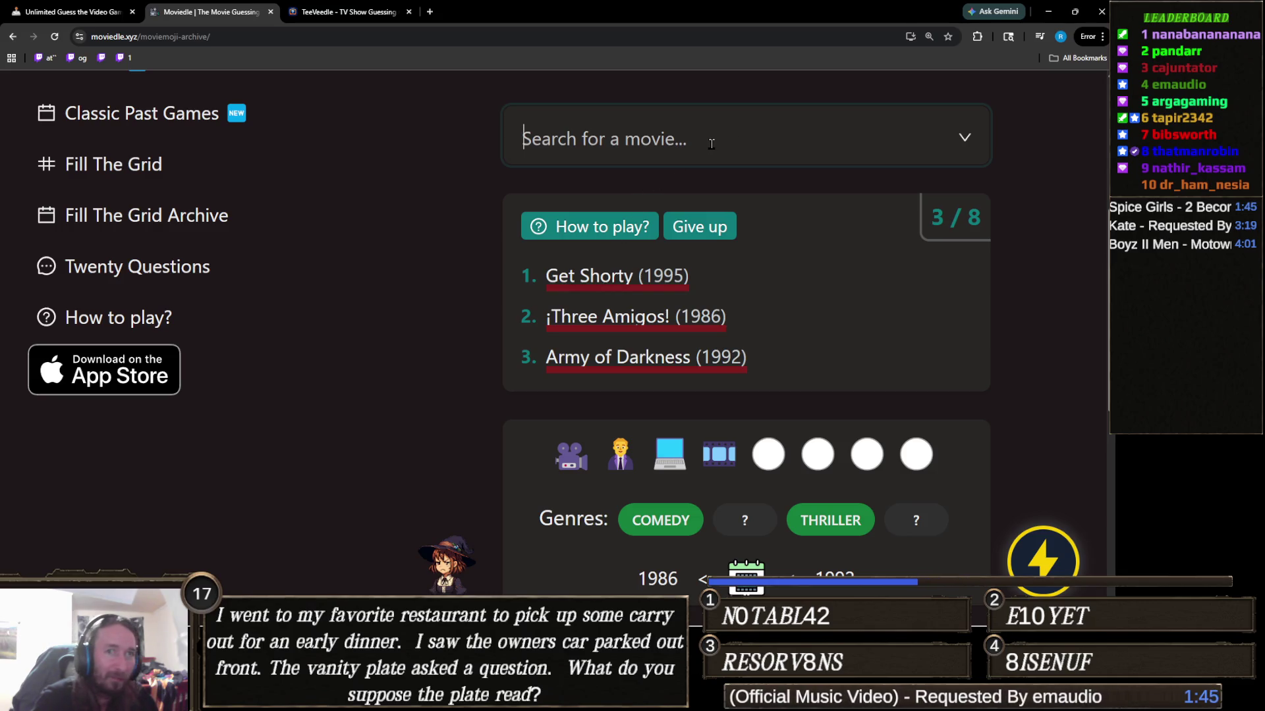
type("news")
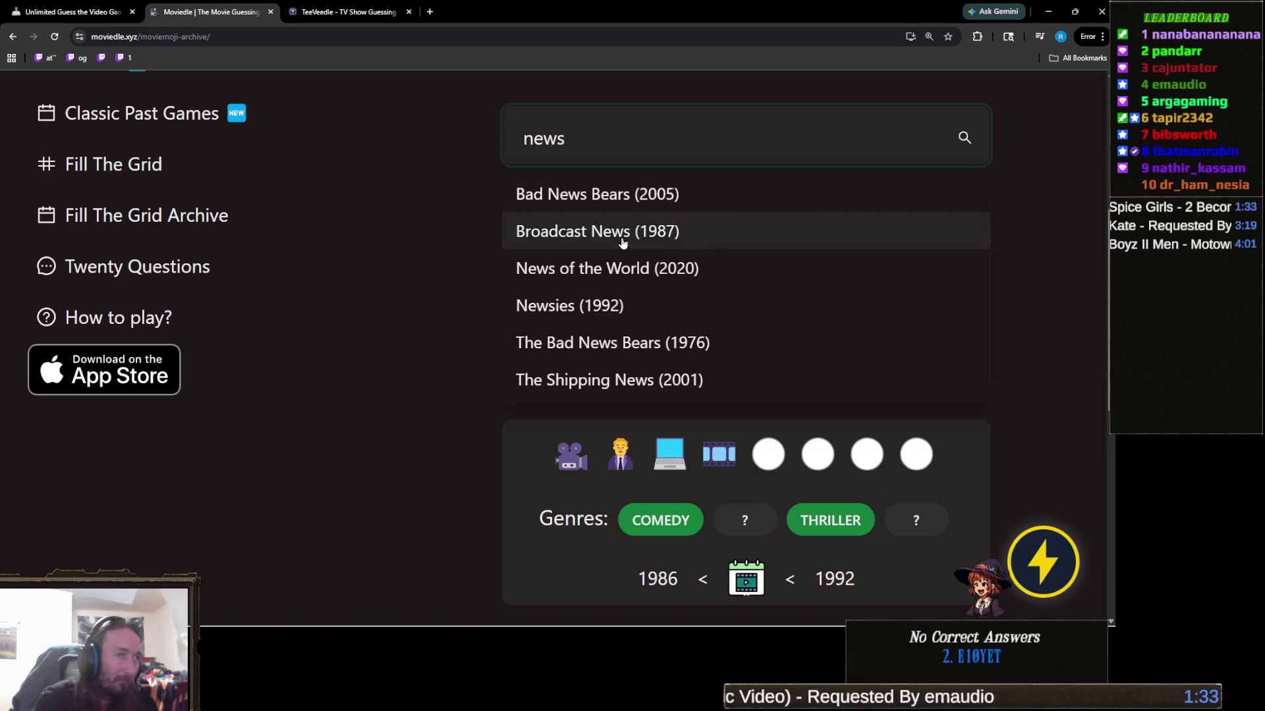
Guess Broadcast News (1987) as the fourth guess and review the hints
left_click(622, 243)
scroll(867, 370, "down", 1)
scroll(867, 371, "down", 1)
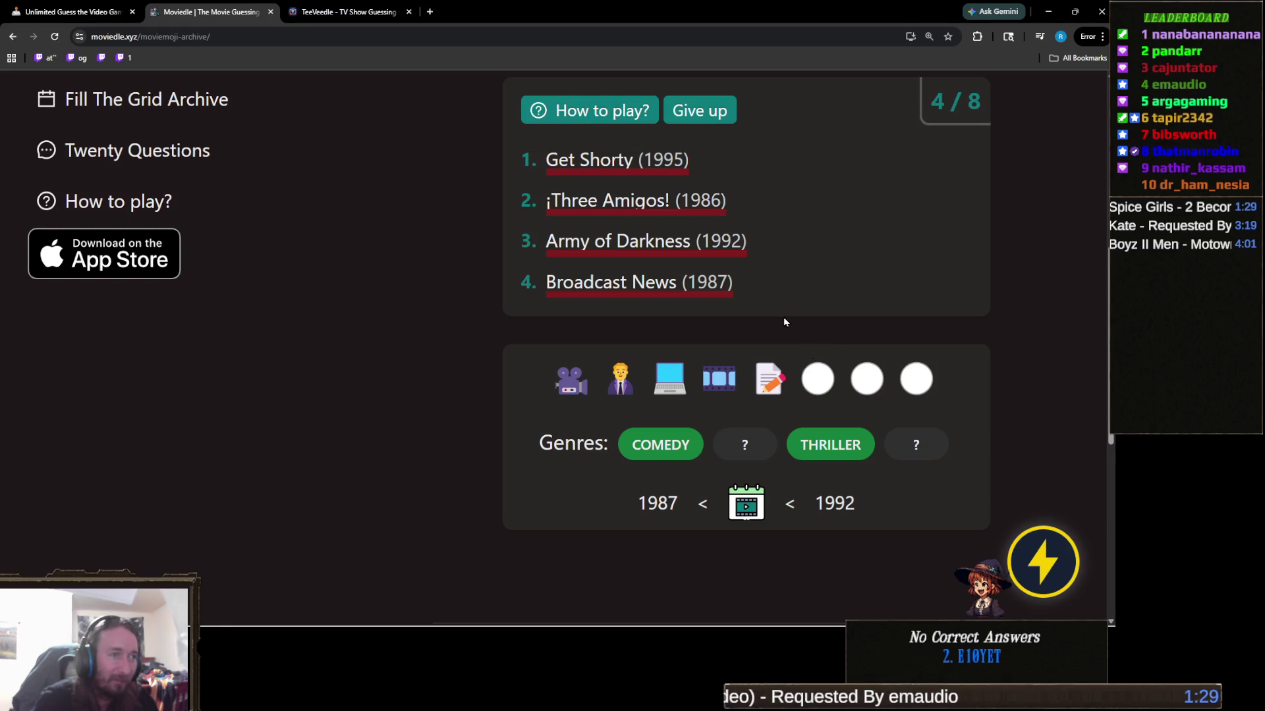
scroll(784, 319, "up", 1)
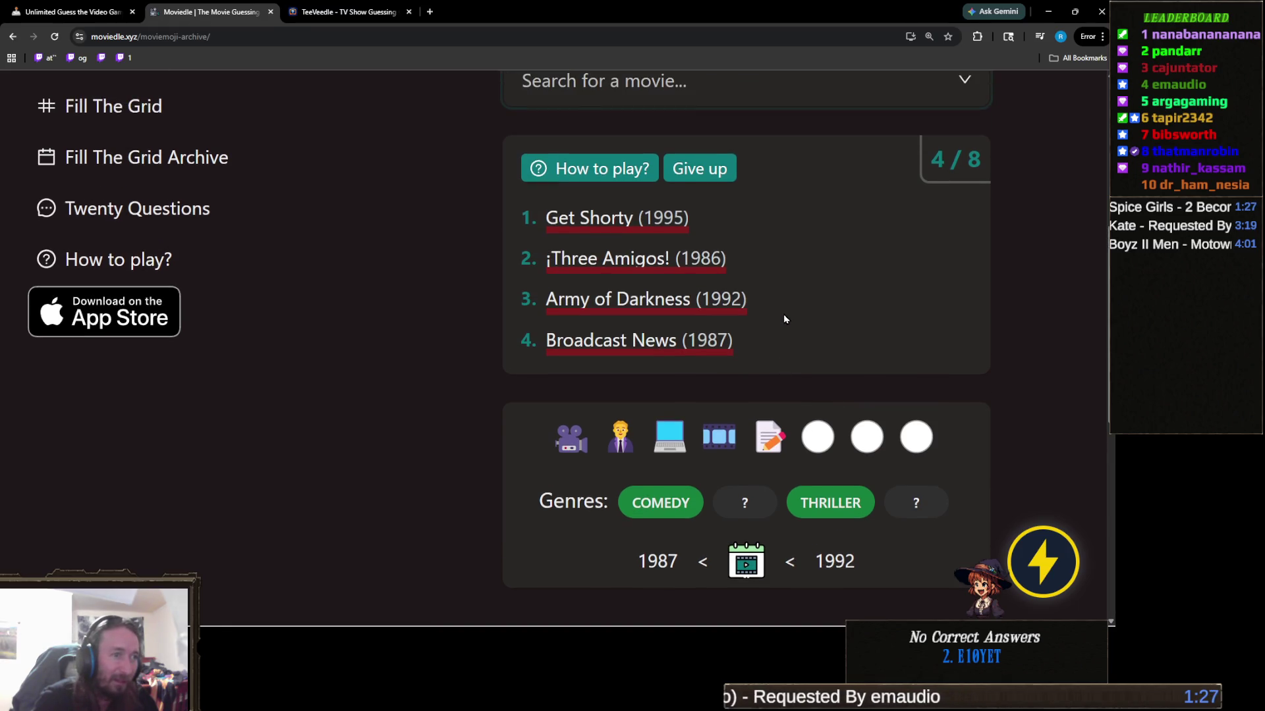
scroll(784, 314, "up", 1)
scroll(751, 309, "down", 1)
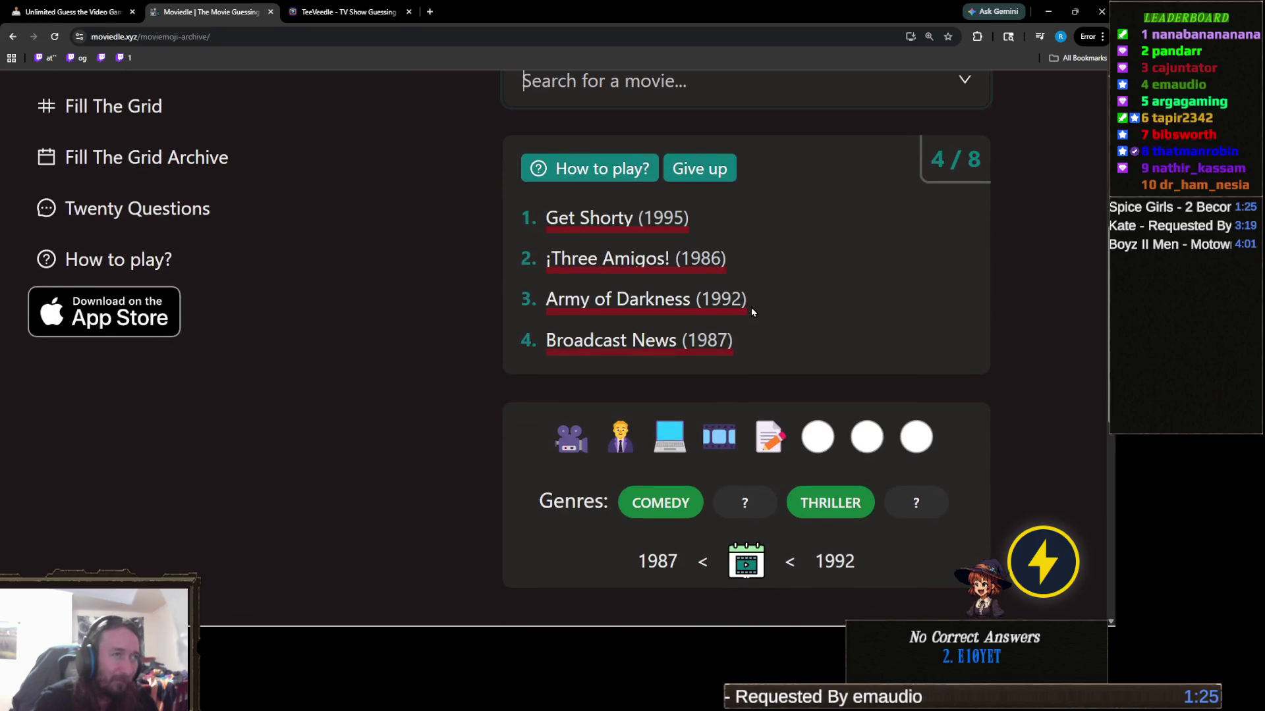
scroll(751, 307, "up", 1)
Try searching 'n', 'b' and 'weird' for the next guess
left_click(674, 152)
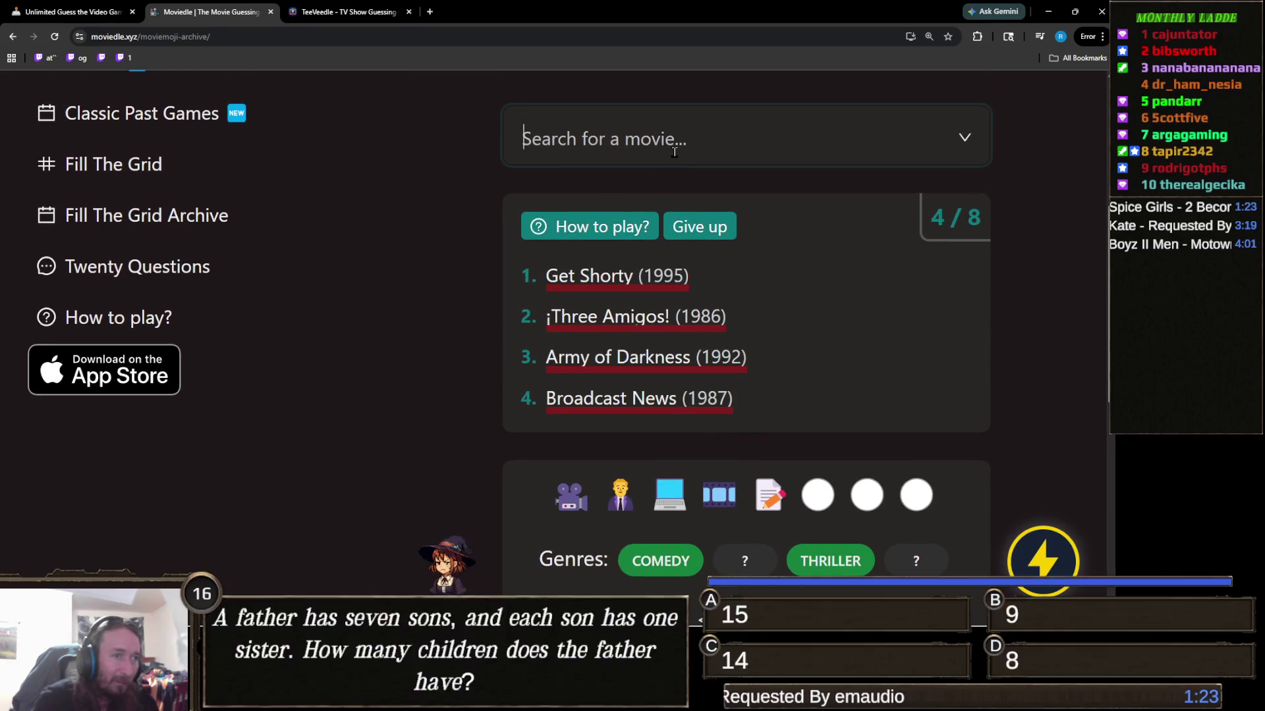
left_click(674, 152)
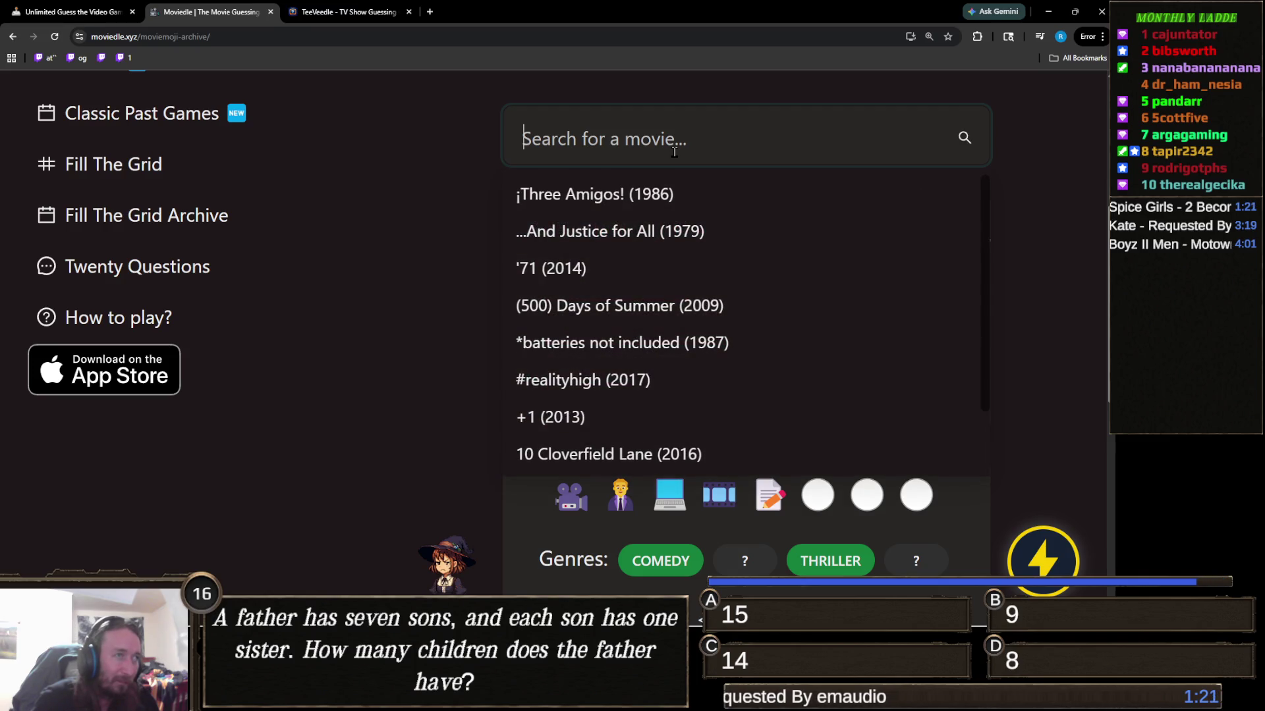
type("n")
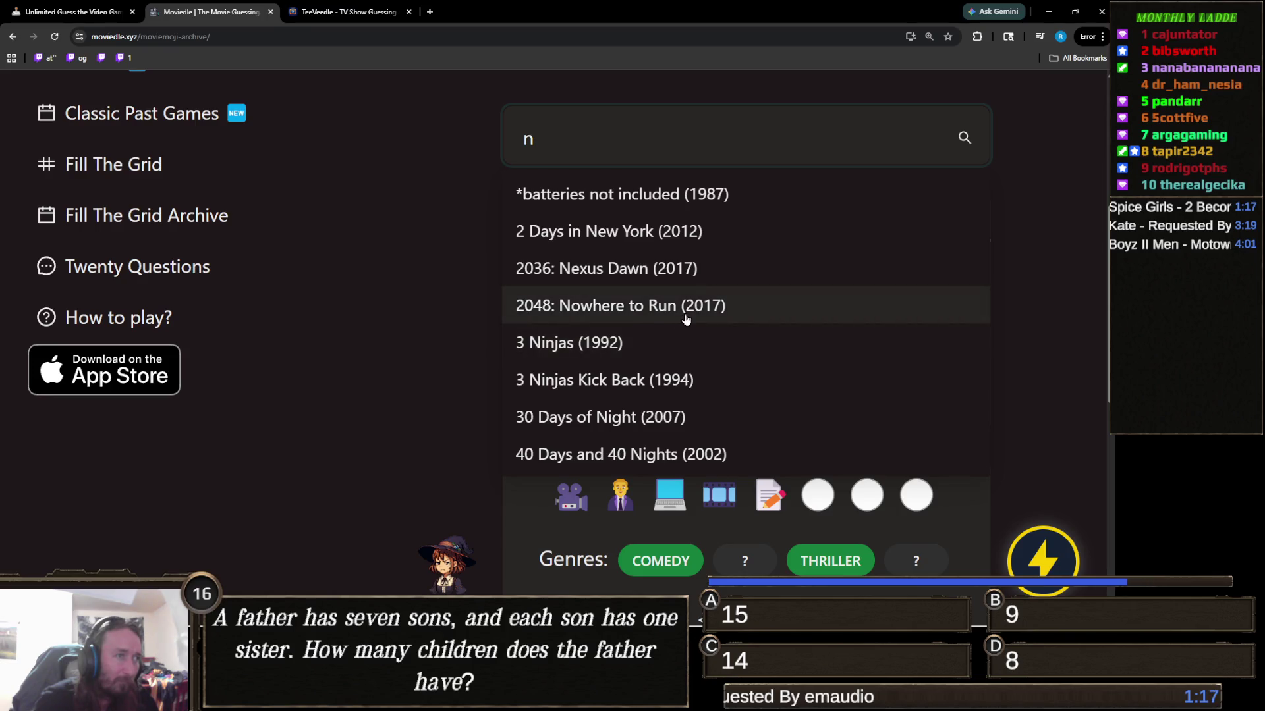
scroll(684, 322, "down", 1)
scroll(734, 333, "up", 1)
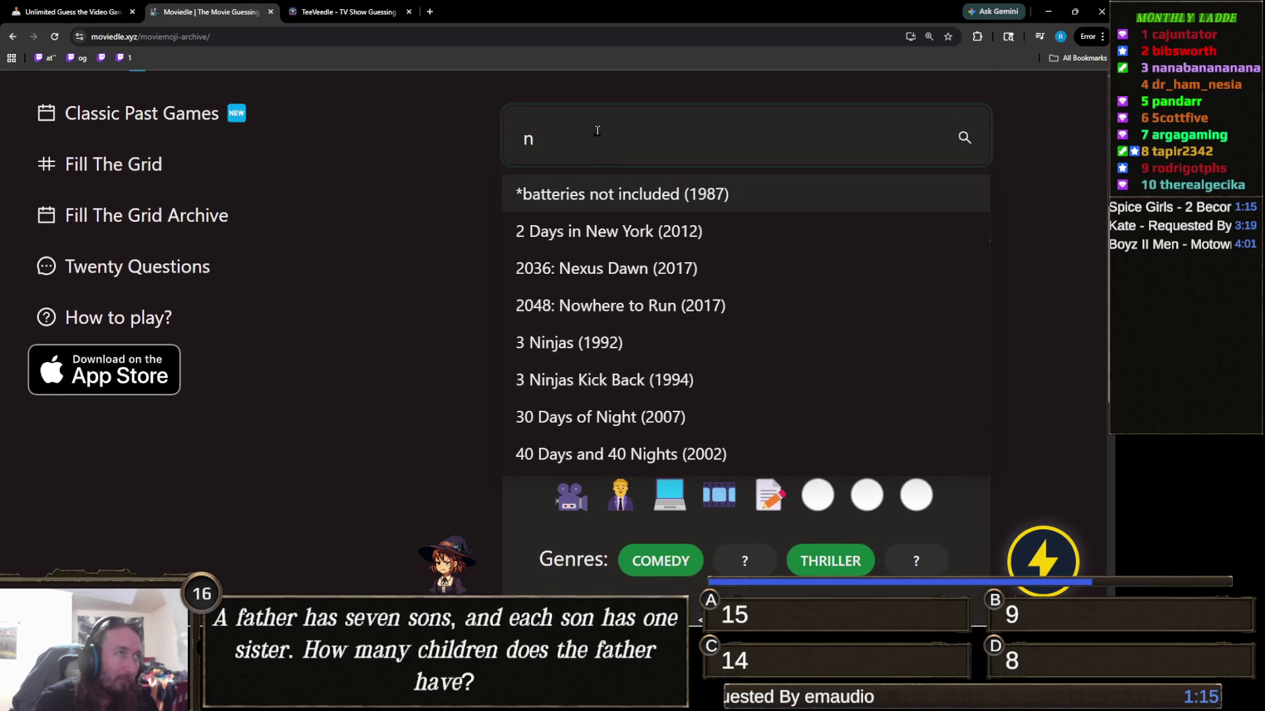
key("BackSpace")
type("b")
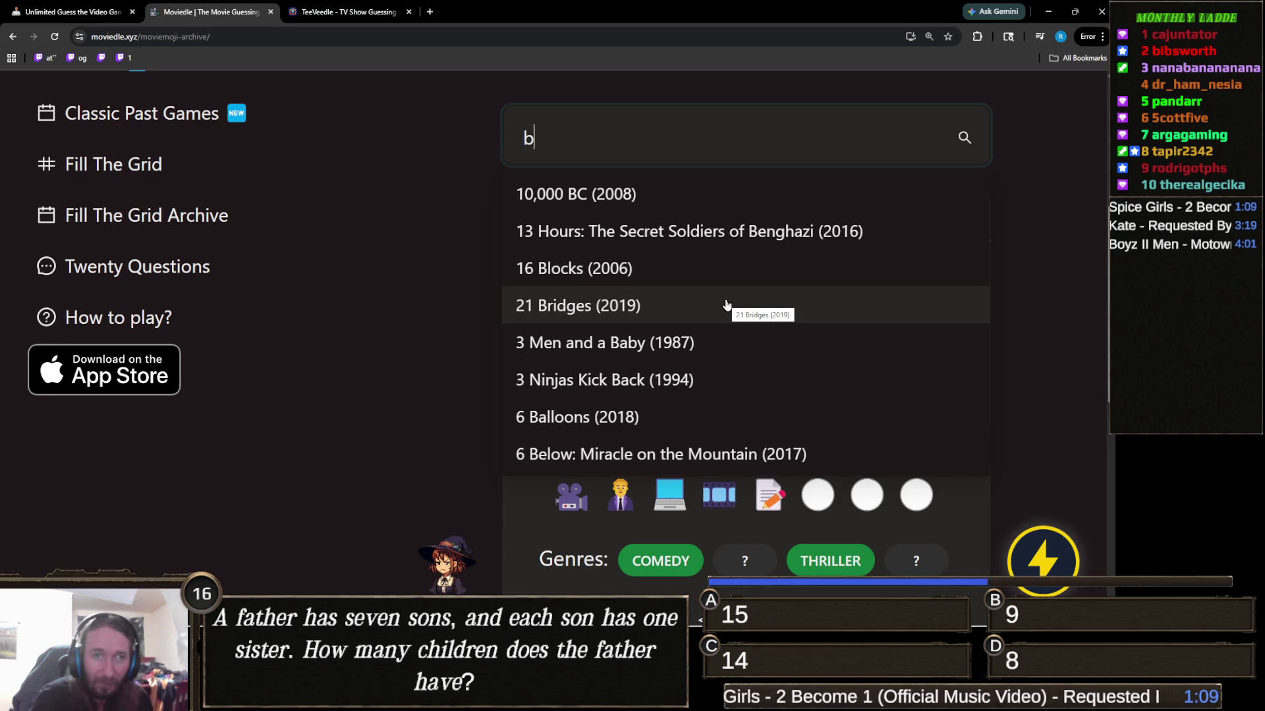
key("ctrl+a")
type("weird")
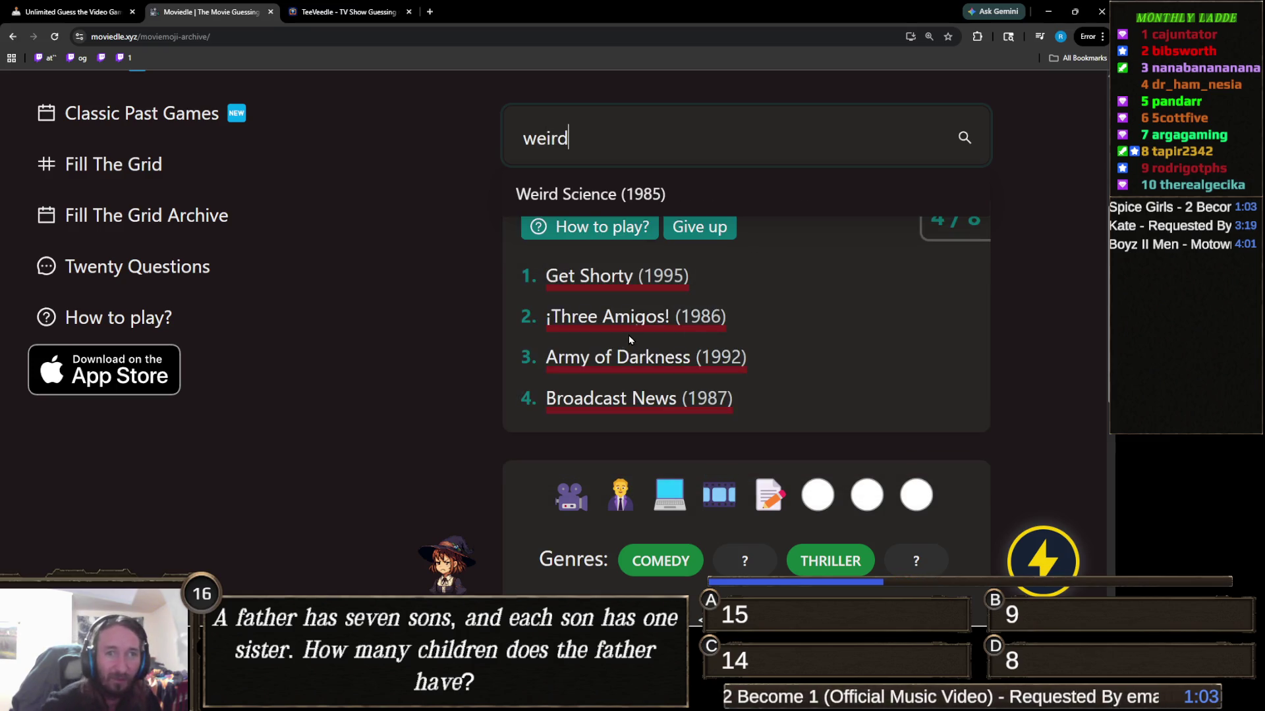
key("ctrl+a")
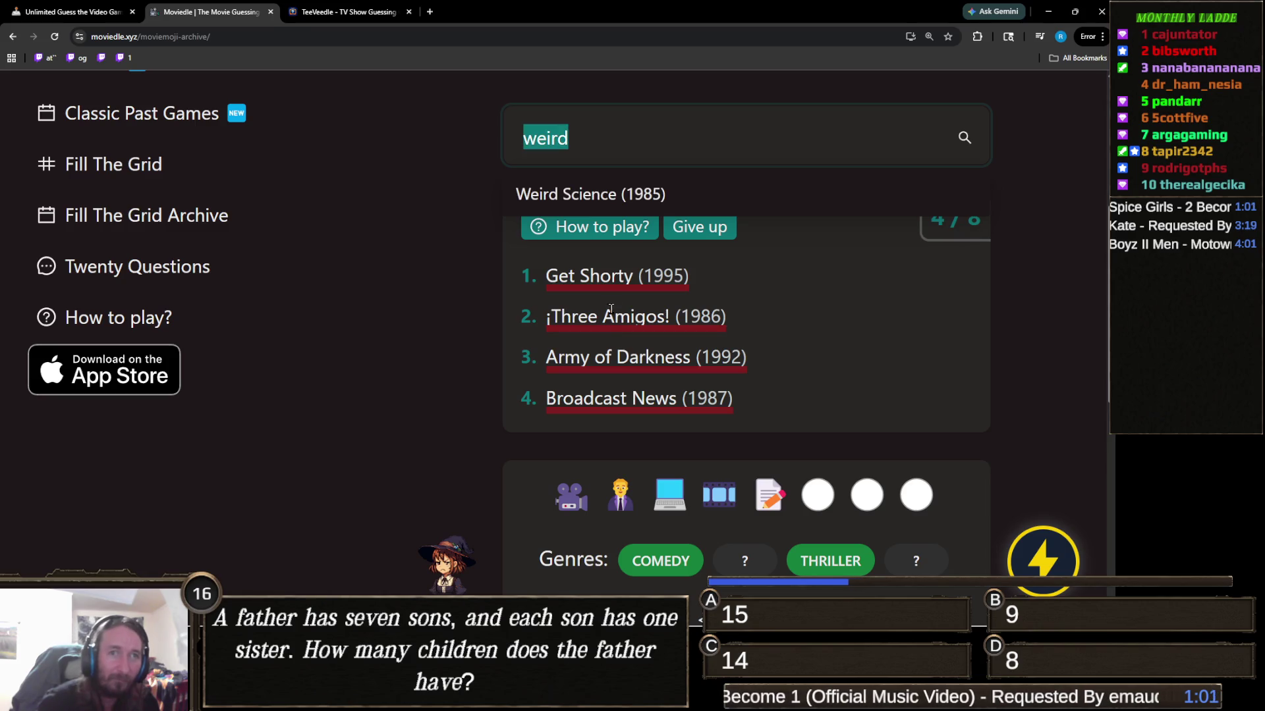
key("BackSpace")
Try more searches such as 'we', 'pr' and 'breakfa' without submitting
type("w")
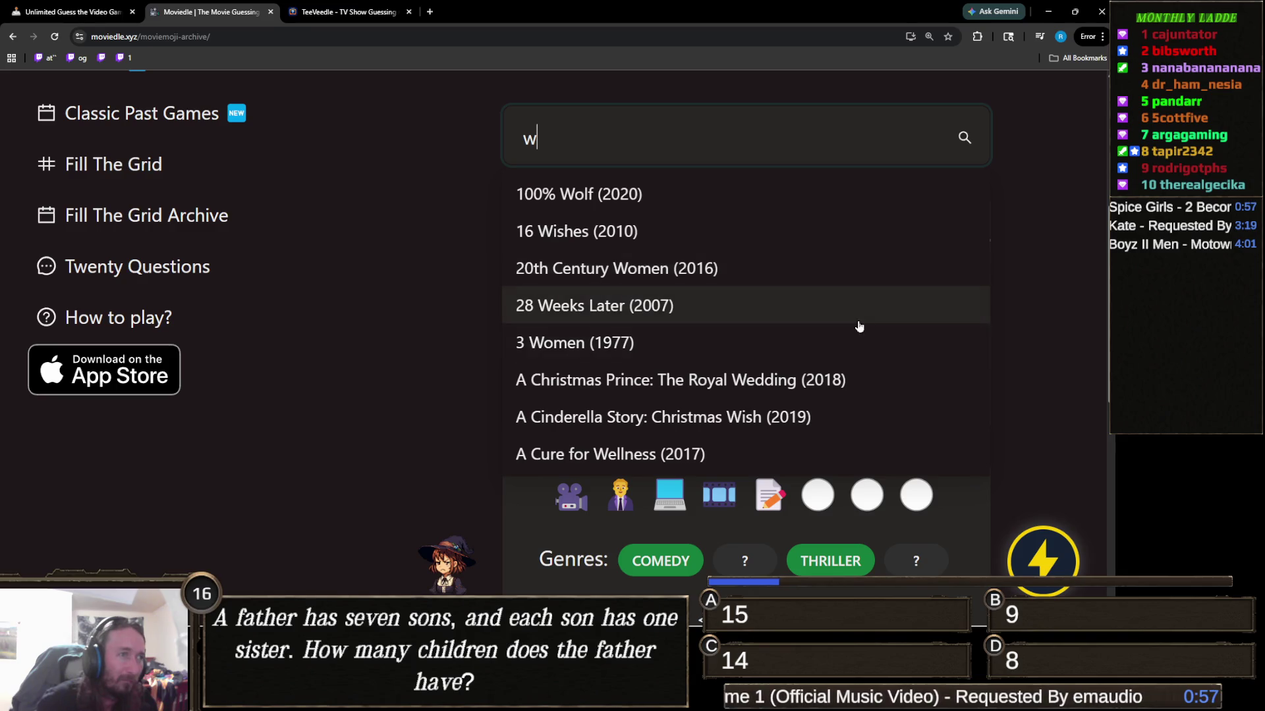
scroll(721, 369, "down", 2)
scroll(555, 422, "up", 2)
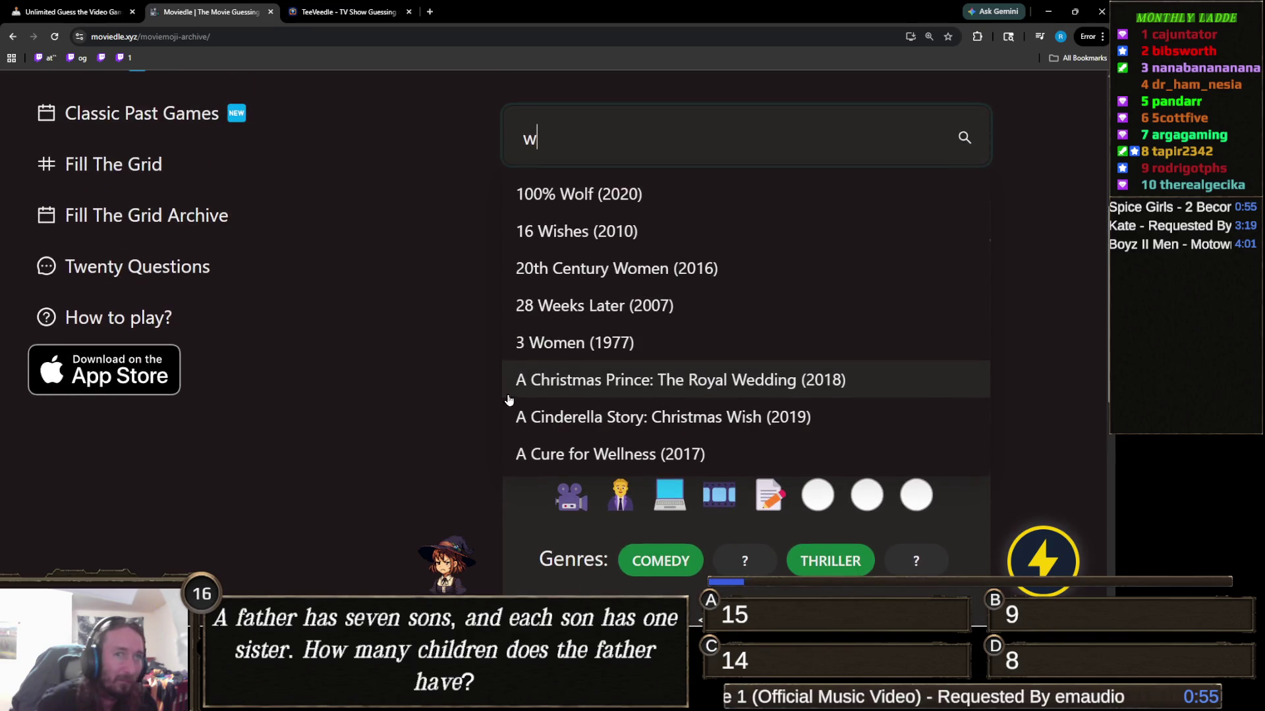
type("e")
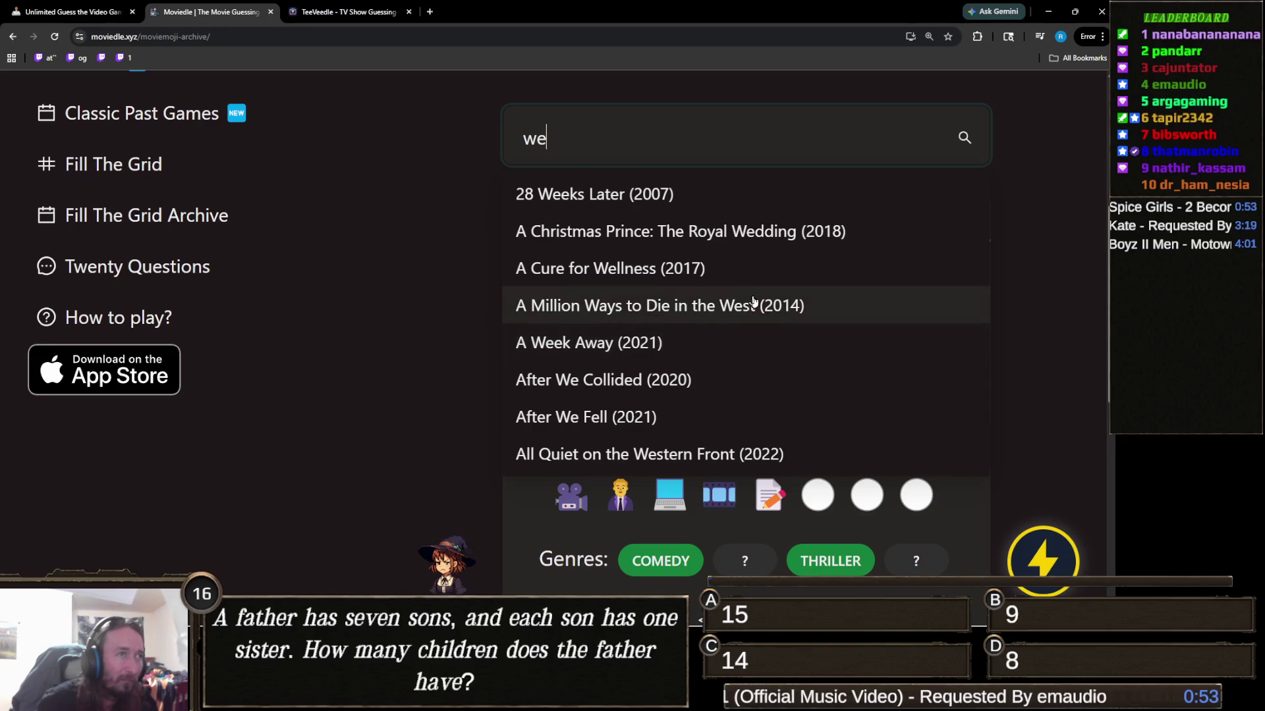
scroll(720, 262, "down", 1)
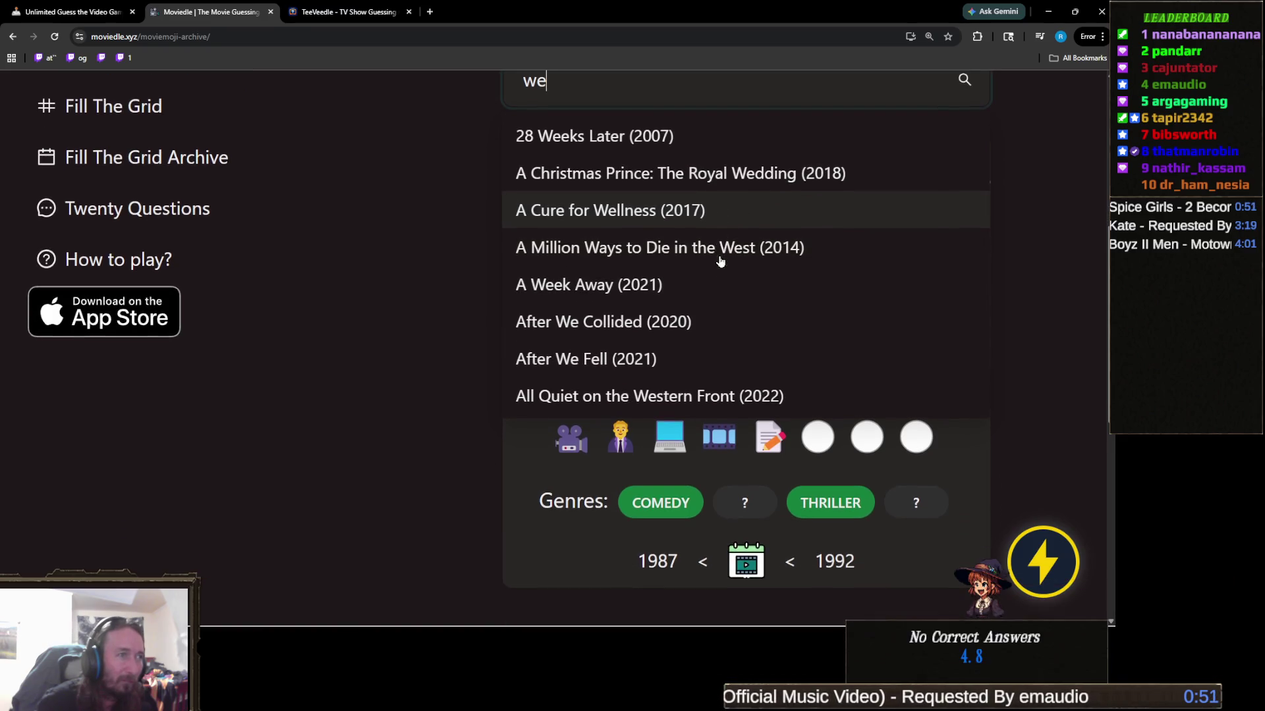
scroll(659, 316, "up", 1)
key("BackSpace")
key("BackSpace")
type("pr")
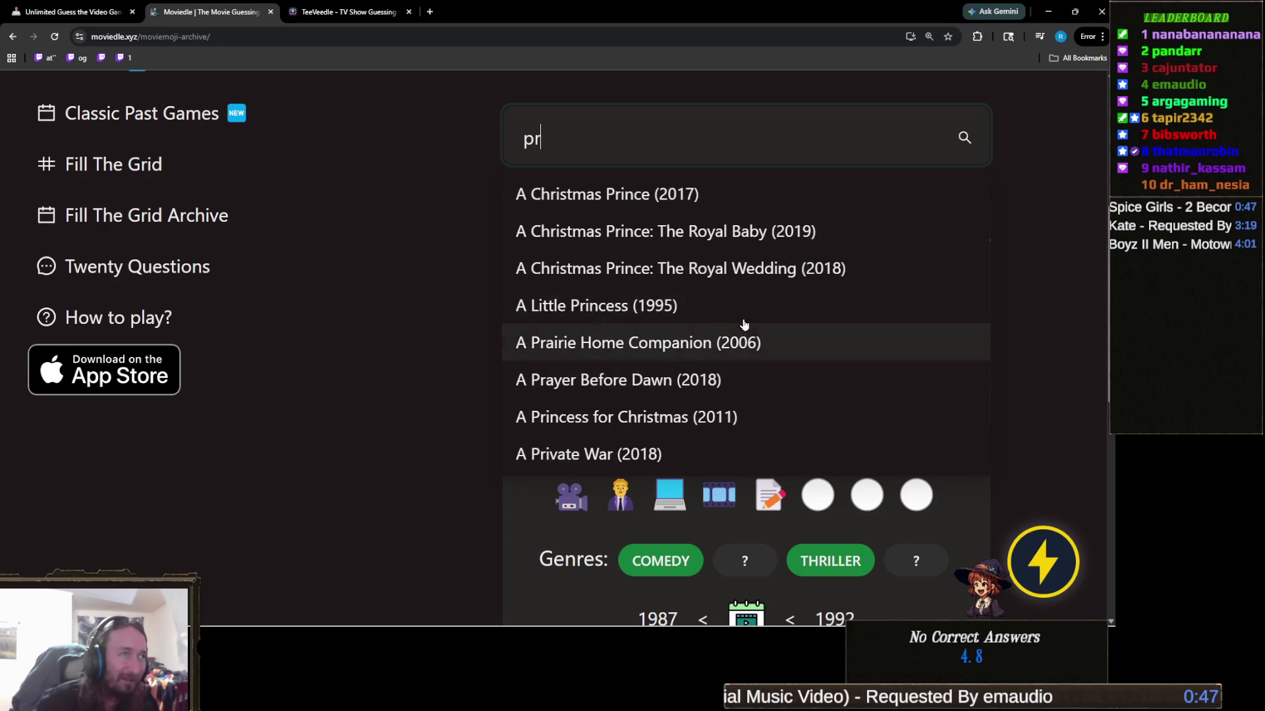
scroll(519, 409, "down", 1)
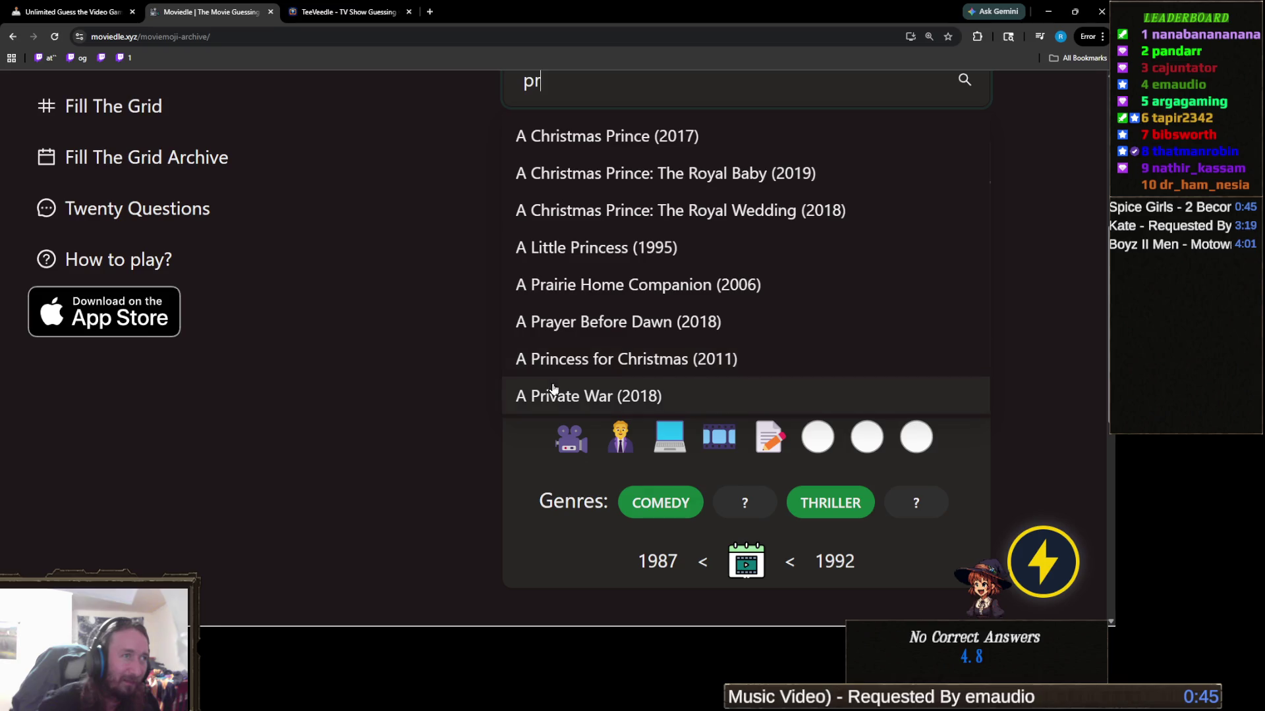
scroll(658, 362, "up", 1)
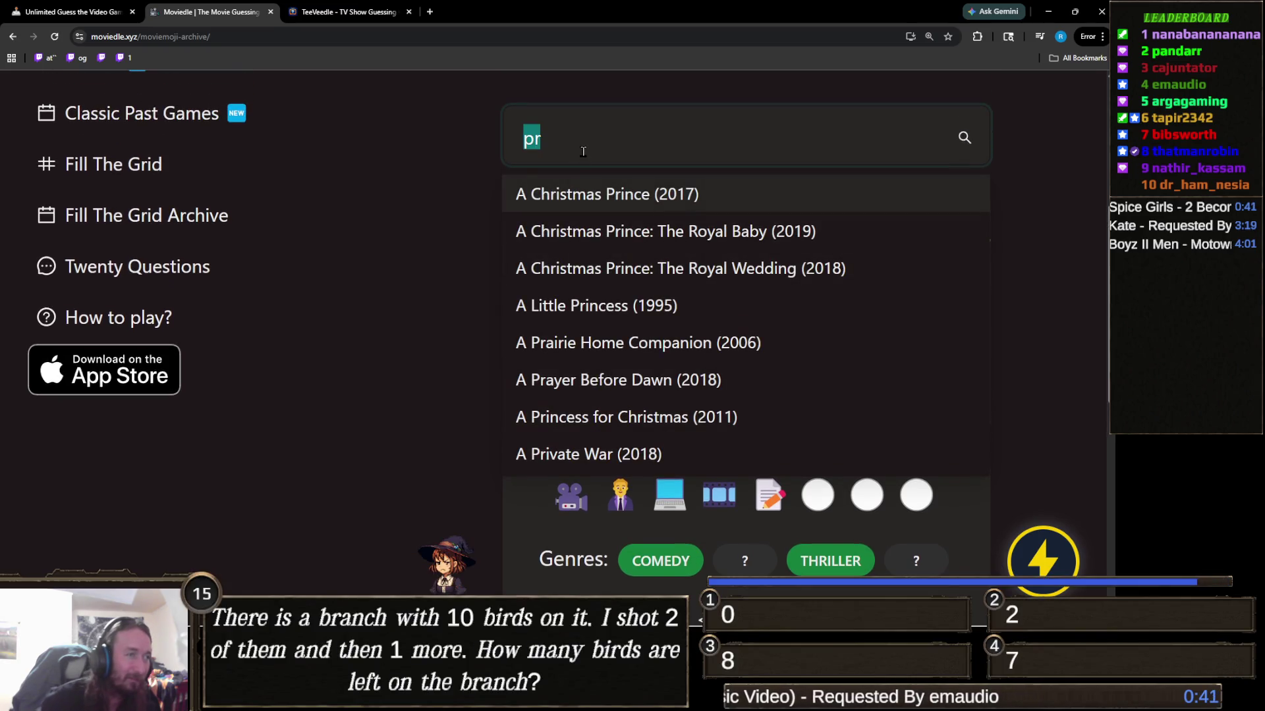
type("breakfa")
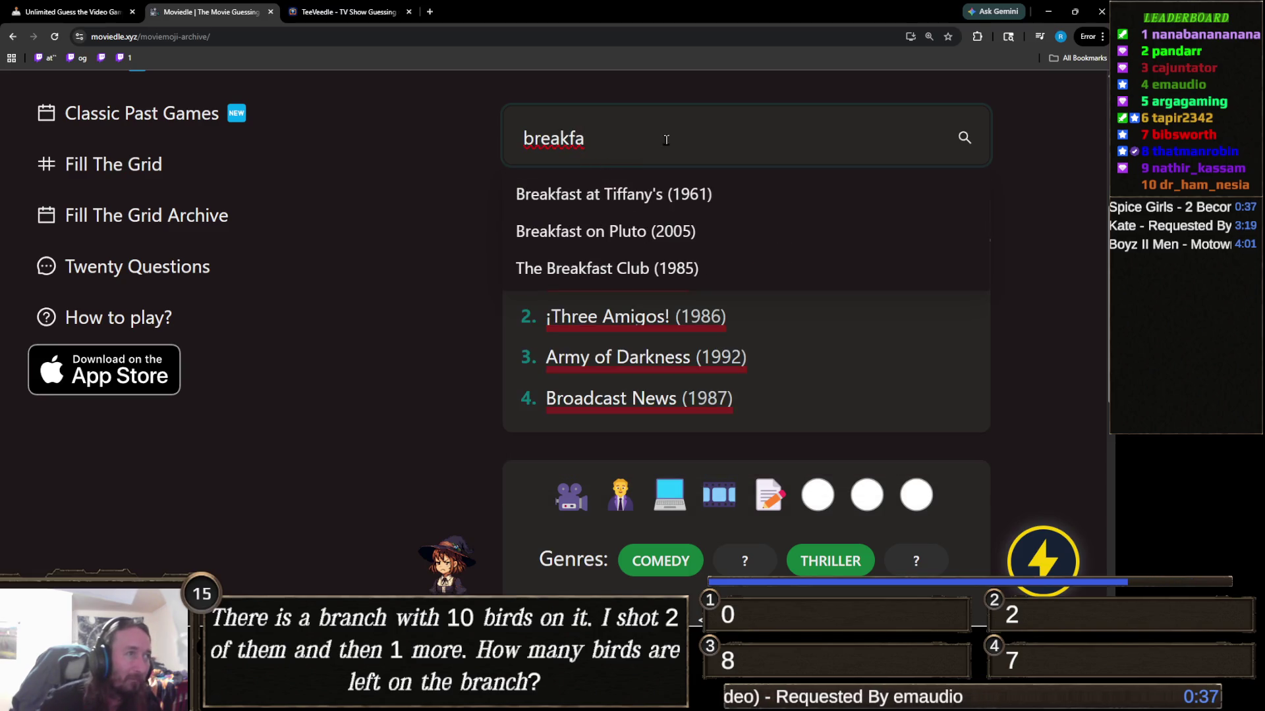
key("Down")
key("ctrl+a")
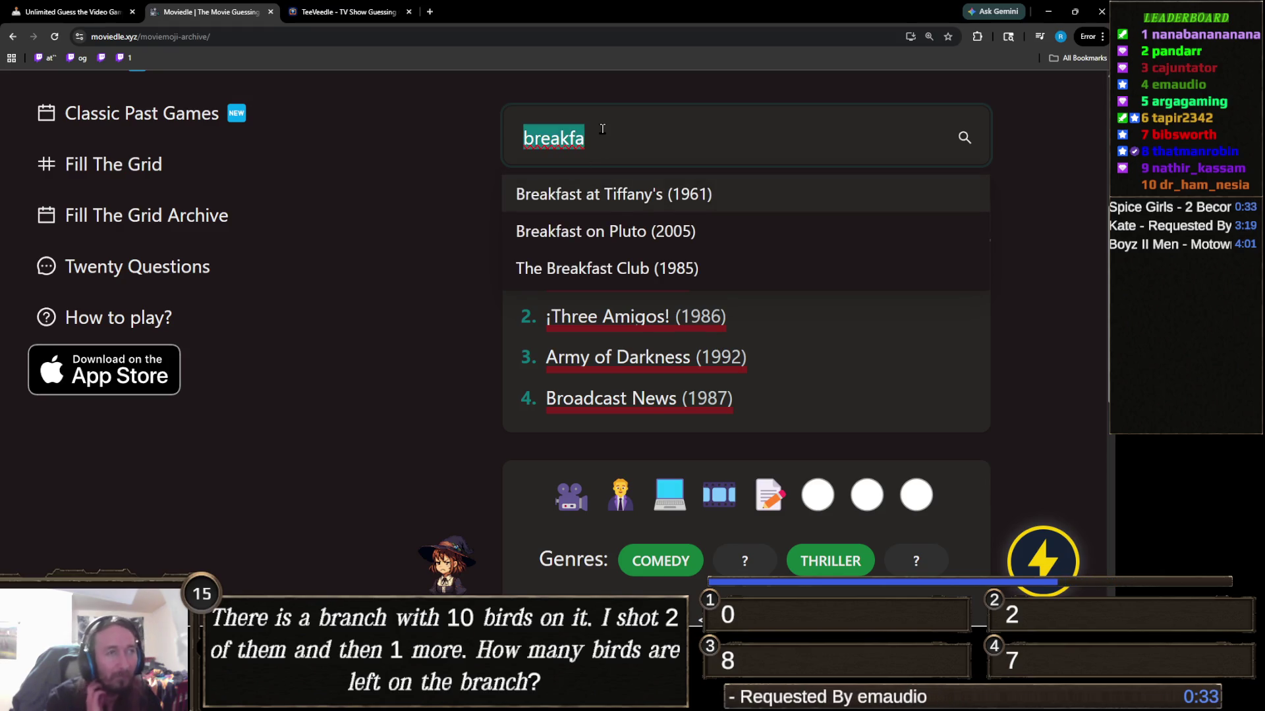
type("kj")
key("BackSpace")
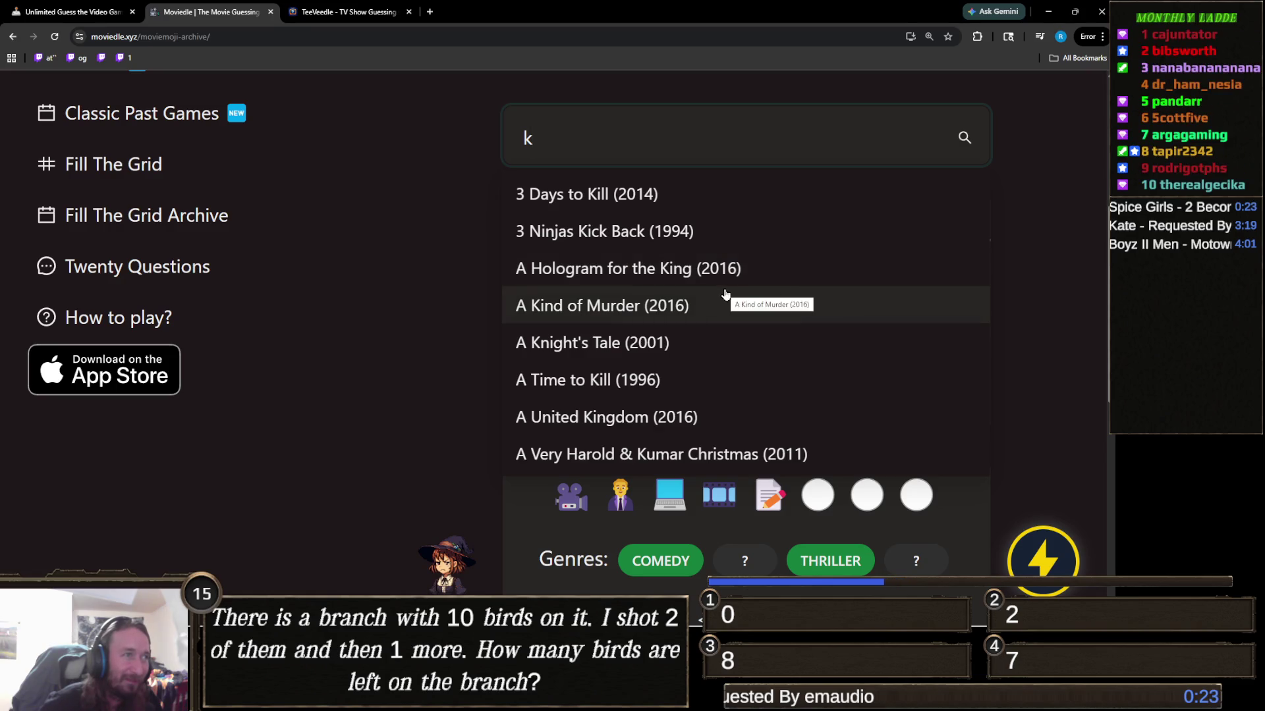
Search 'lo' and guess A Lot Like Love (2005) as the fifth guess
scroll(725, 294, "down", 1)
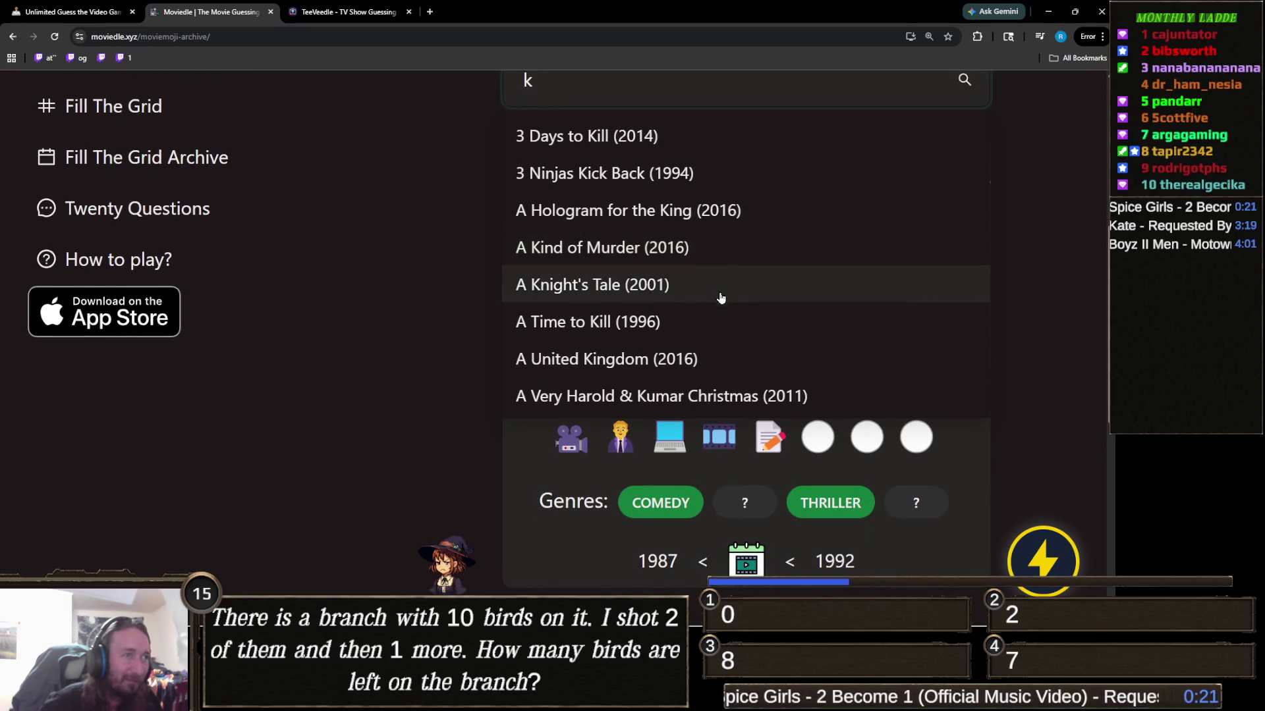
scroll(720, 297, "up", 2)
double_click(568, 196)
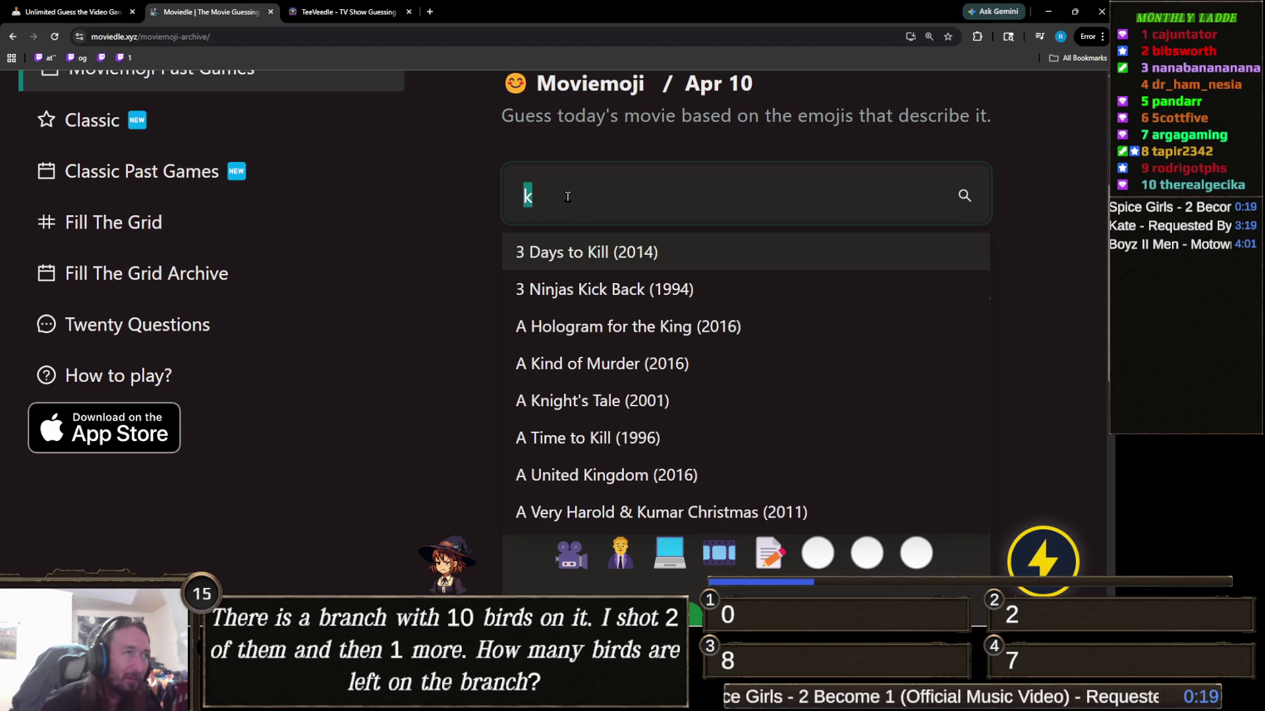
type("lo")
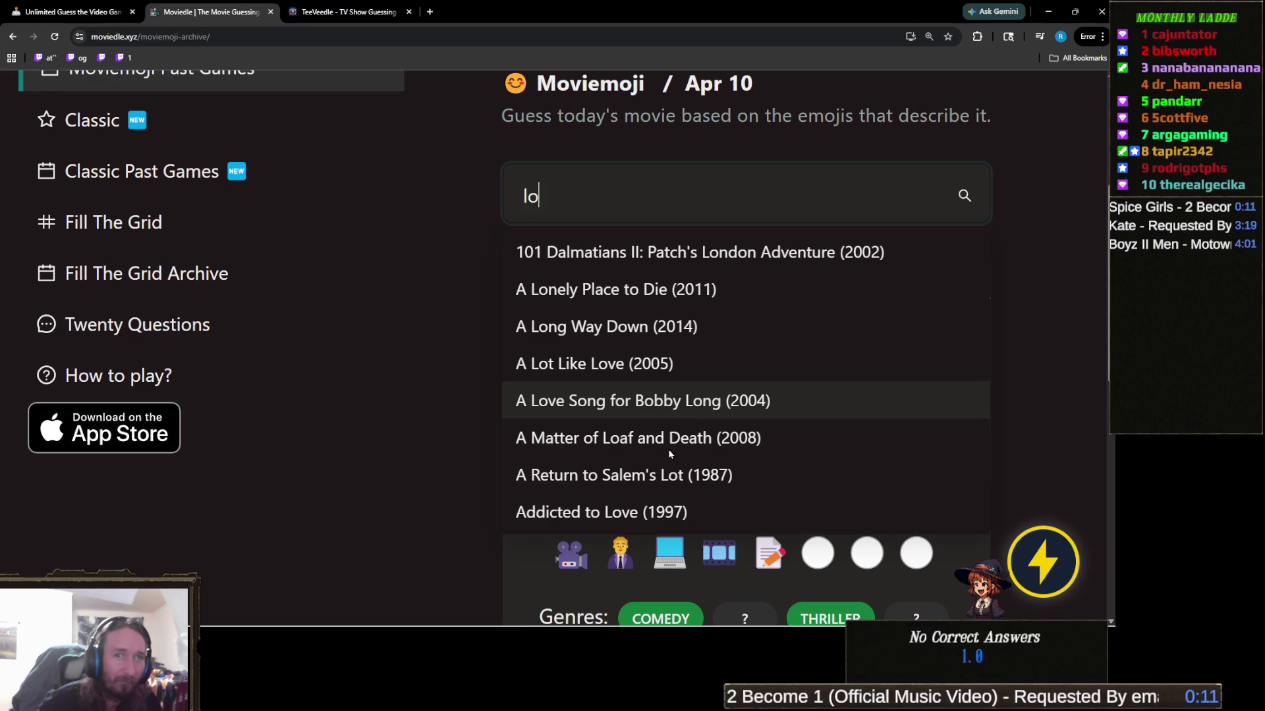
left_click(492, 516)
scroll(506, 431, "down", 1)
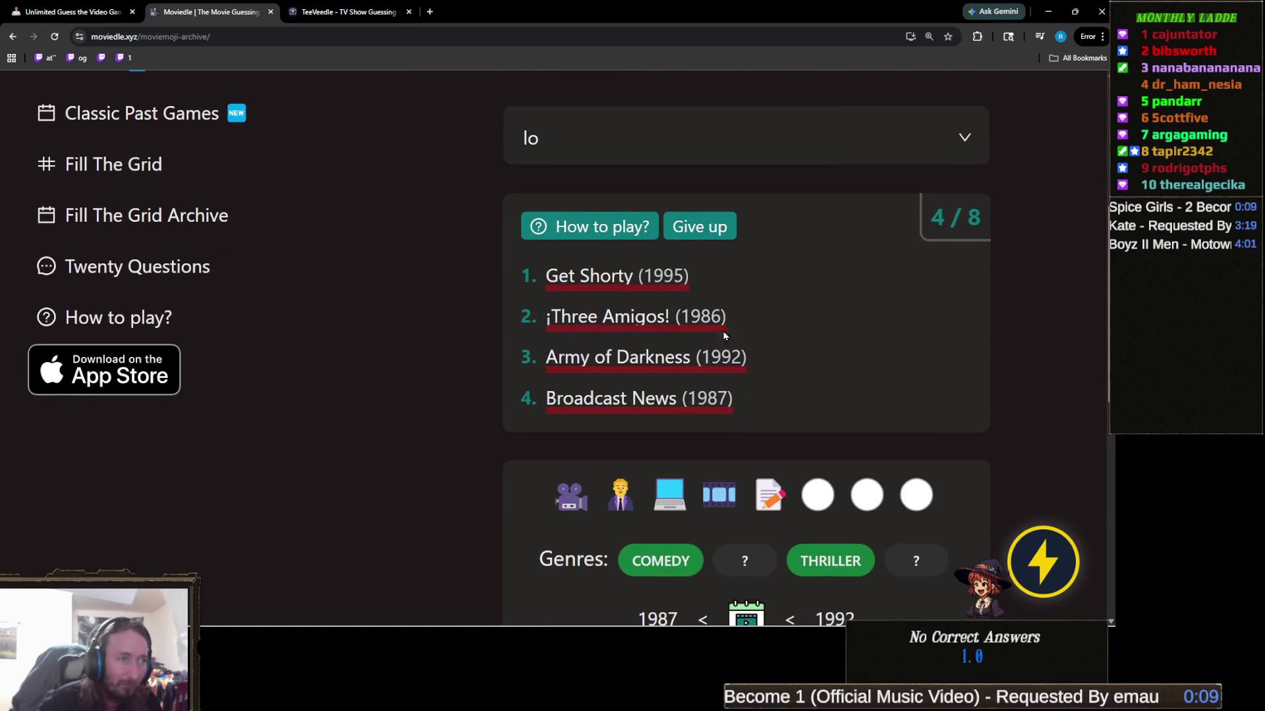
left_click(622, 152)
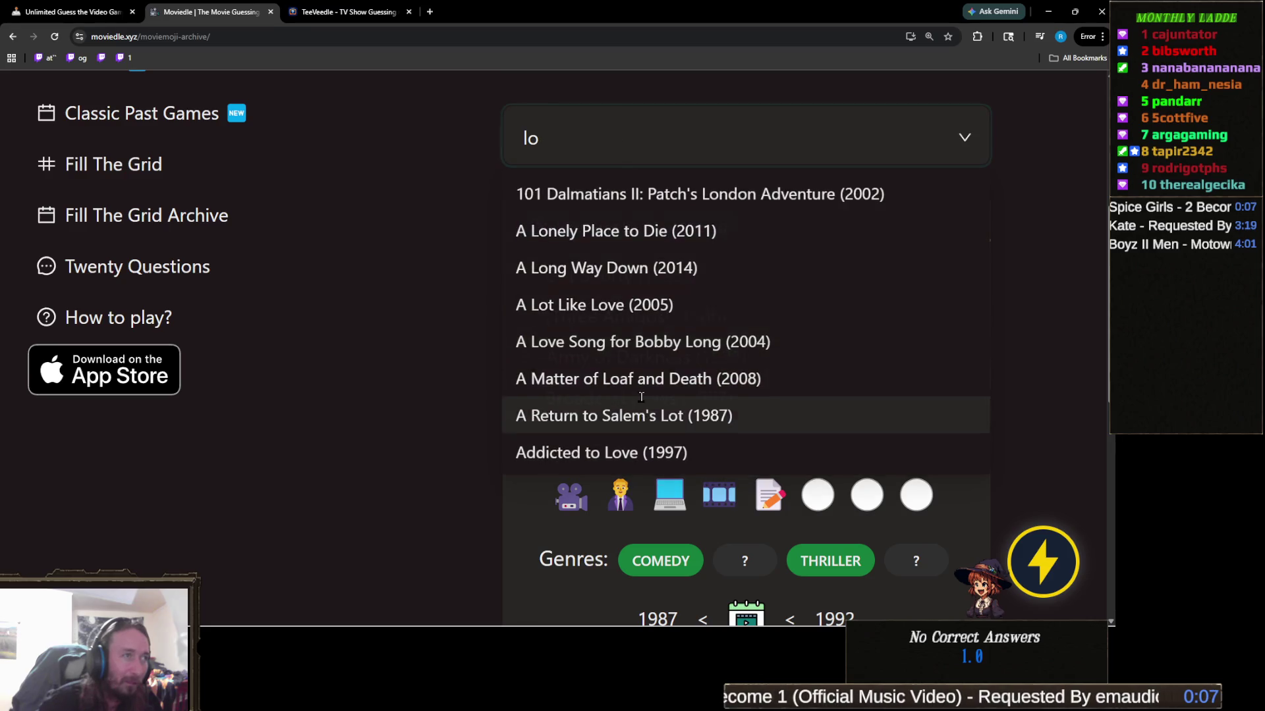
key("Escape")
scroll(652, 345, "down", 1)
scroll(606, 193, "up", 1)
left_click(580, 133)
left_click(580, 302)
Search Moviedle for 'cable g', then clear the search text
scroll(1059, 289, "down", 1)
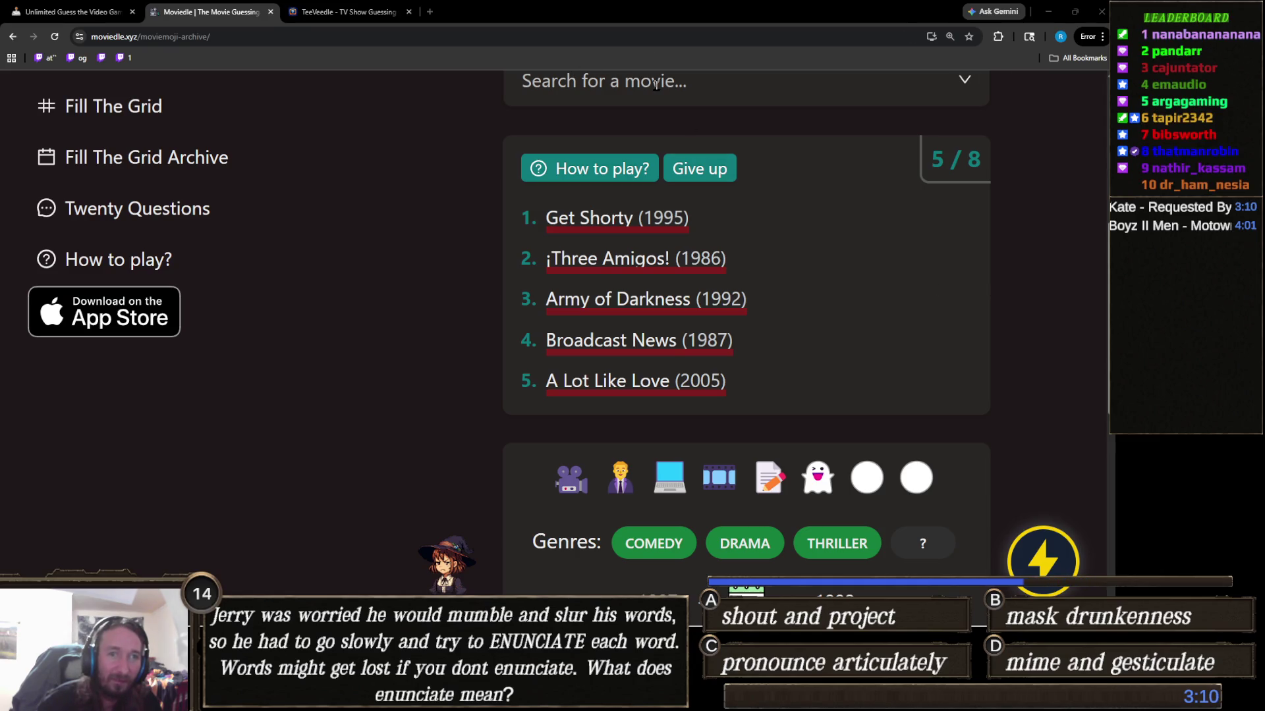
left_click(655, 83)
type("cab")
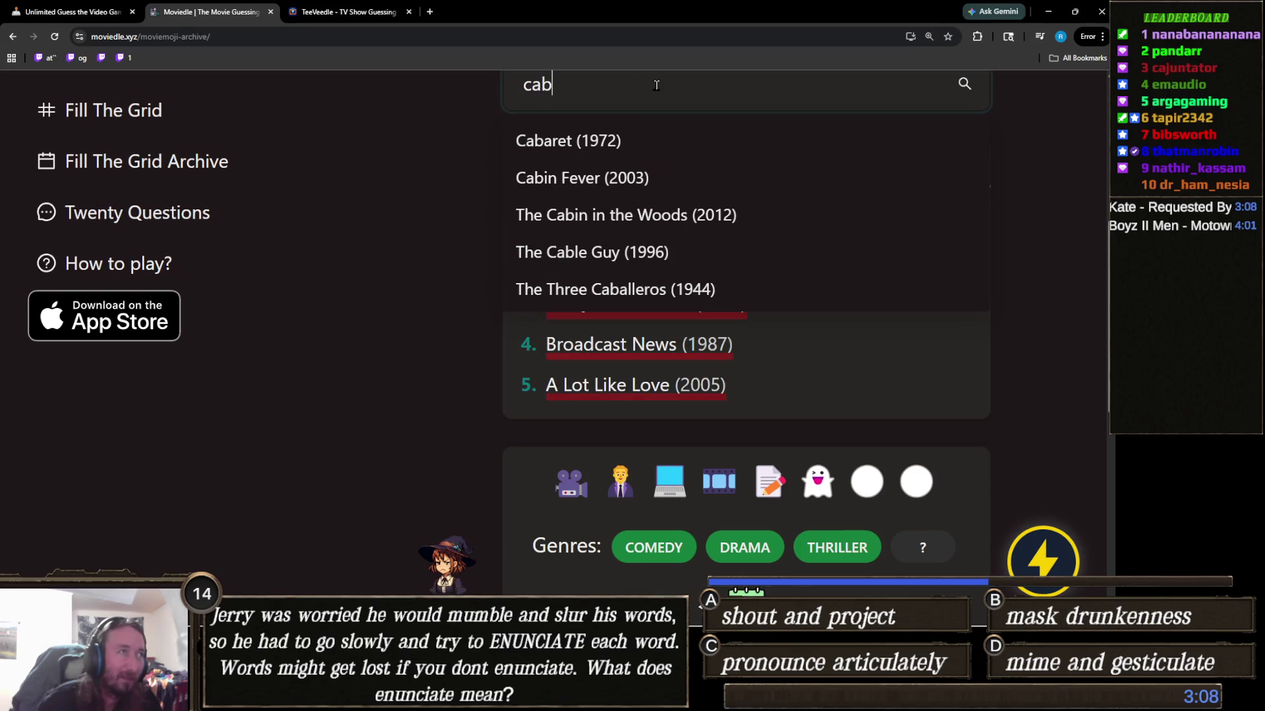
type("le g")
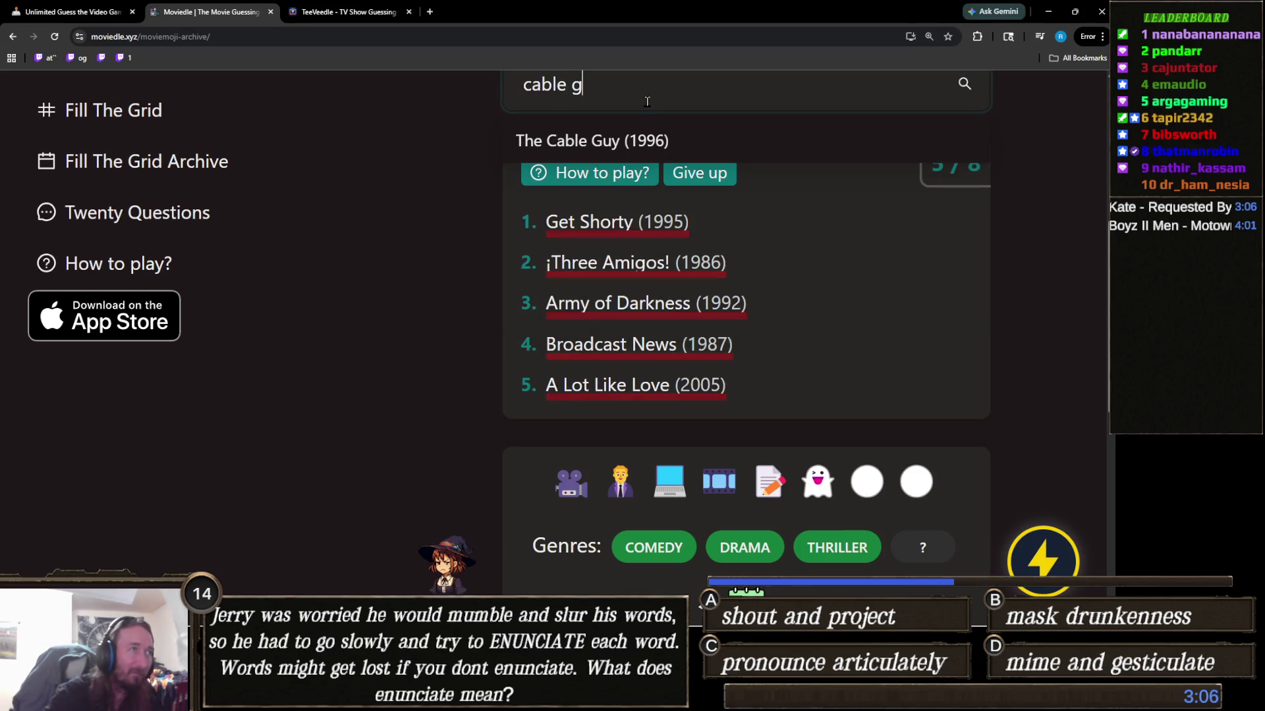
key("ctrl+a")
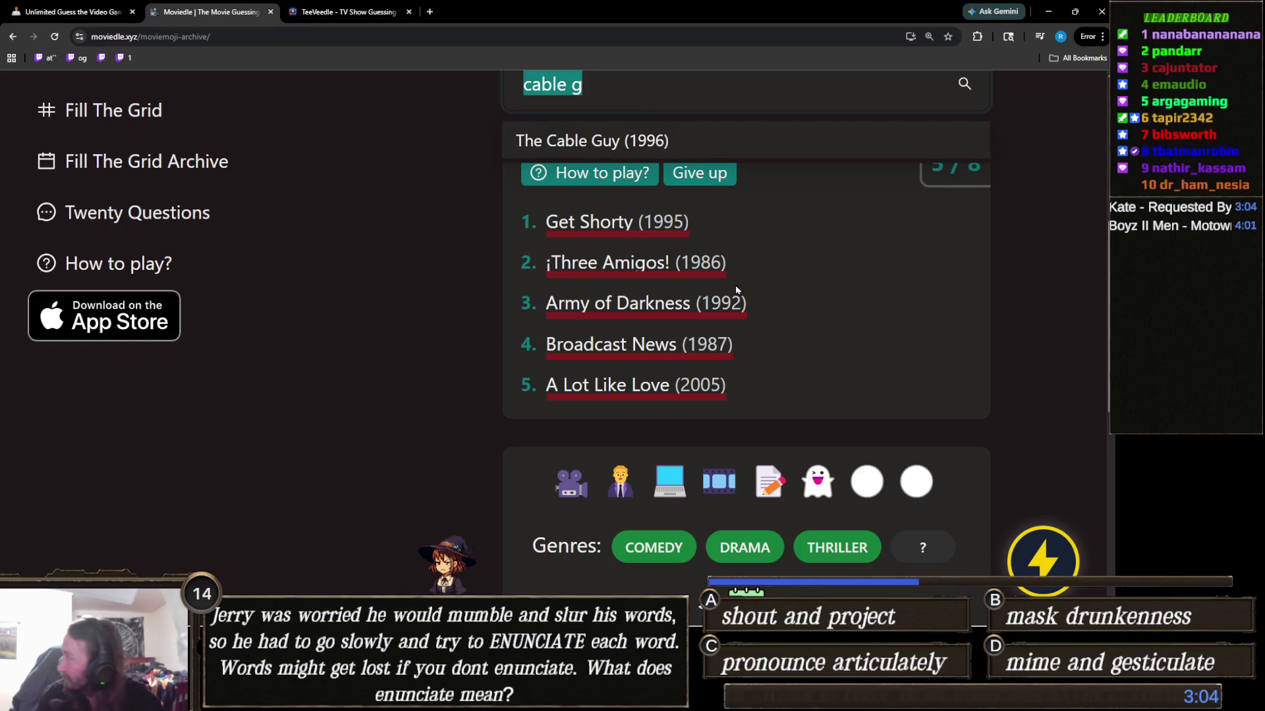
key("BackSpace")
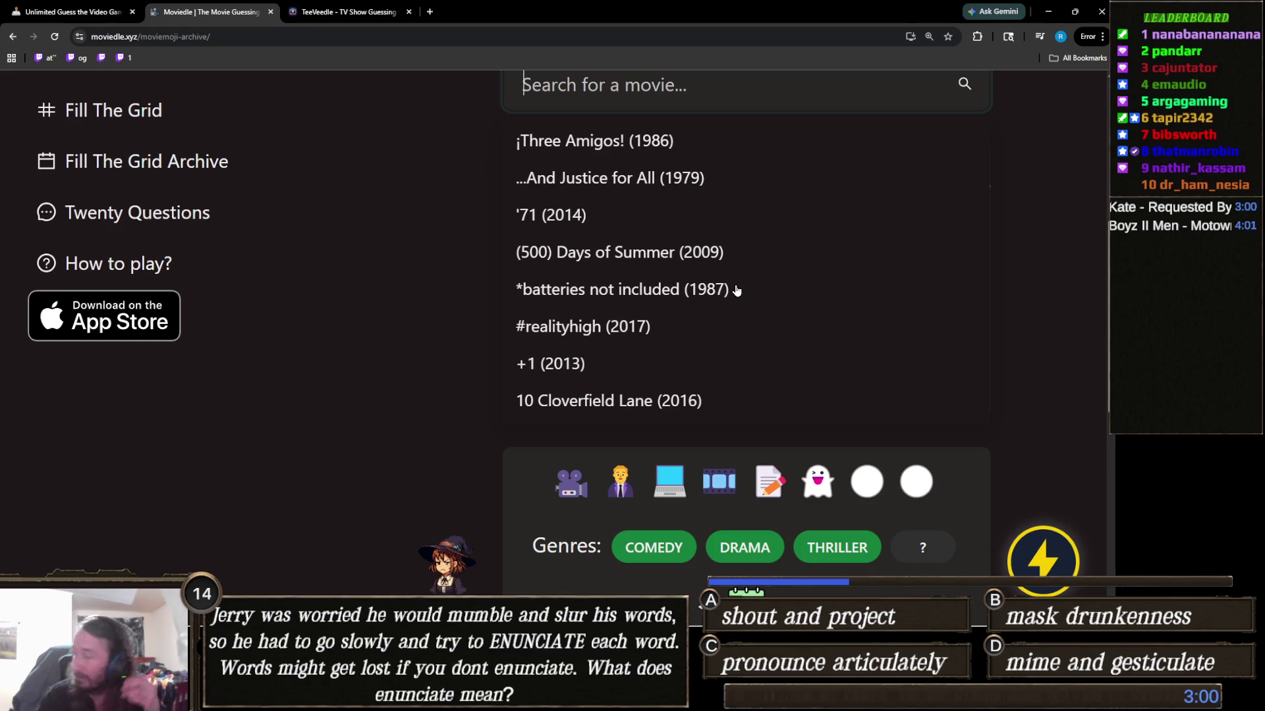
Browse the unfiltered movie list and guess *batteries not included (1987)
key("Down")
key("Down")
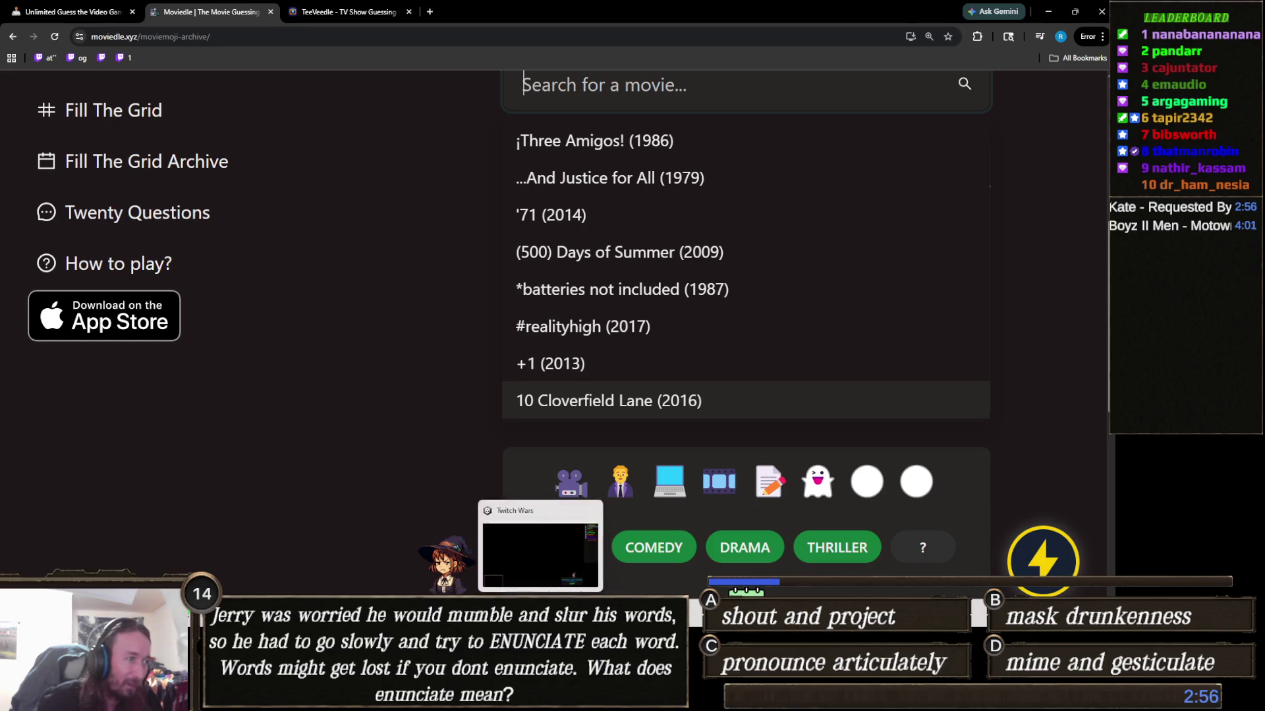
left_click(770, 421)
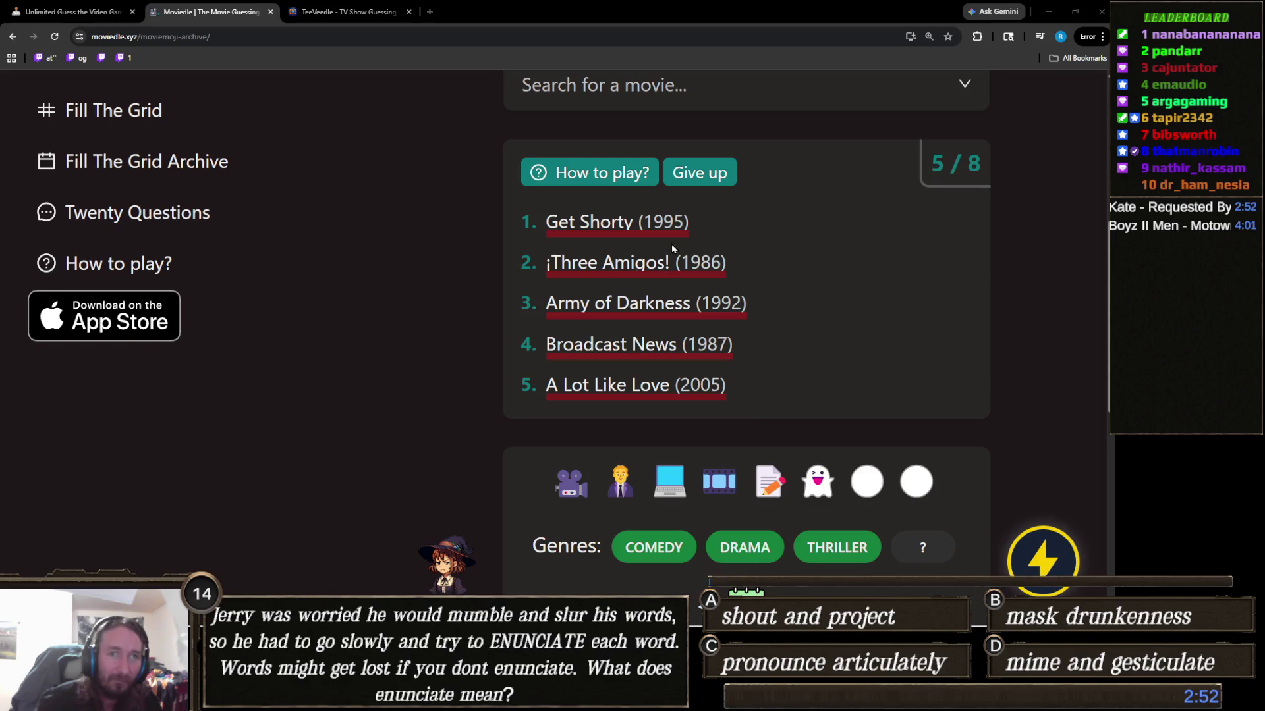
left_click(673, 94)
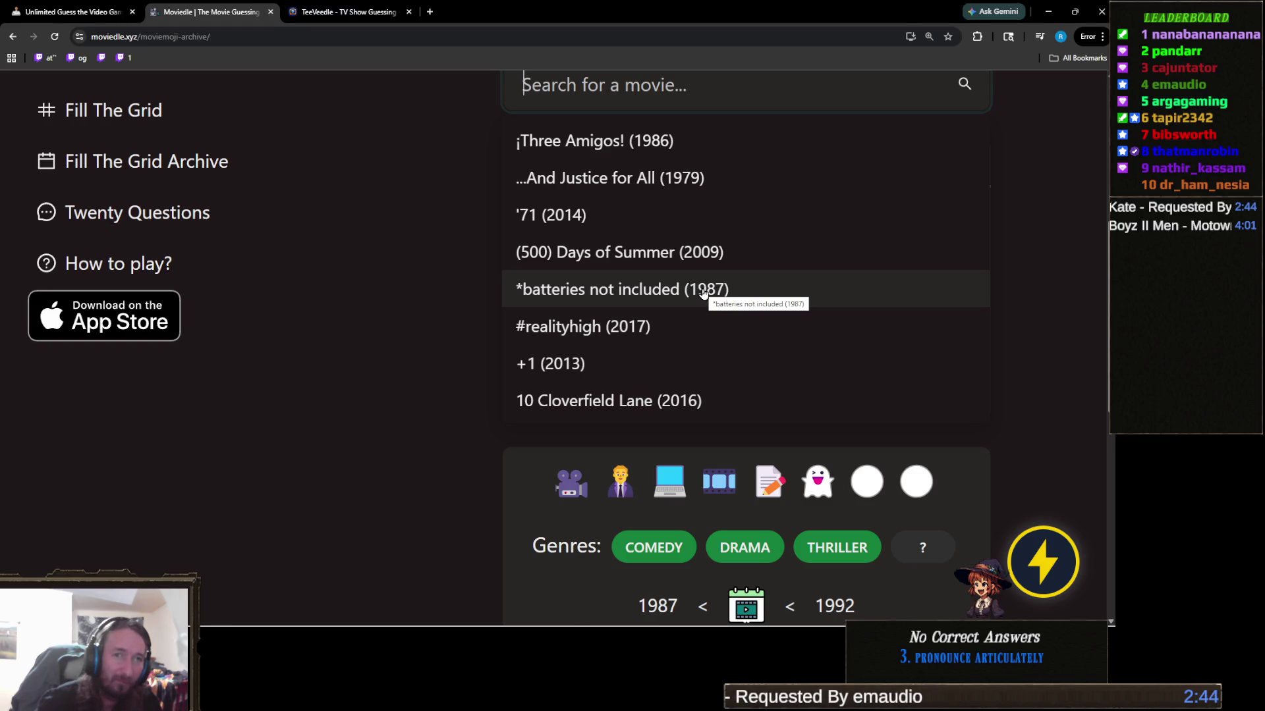
left_click(702, 291)
Review the earlier guesses and search for 'blair w' as a candidate title
scroll(508, 381, "down", 1)
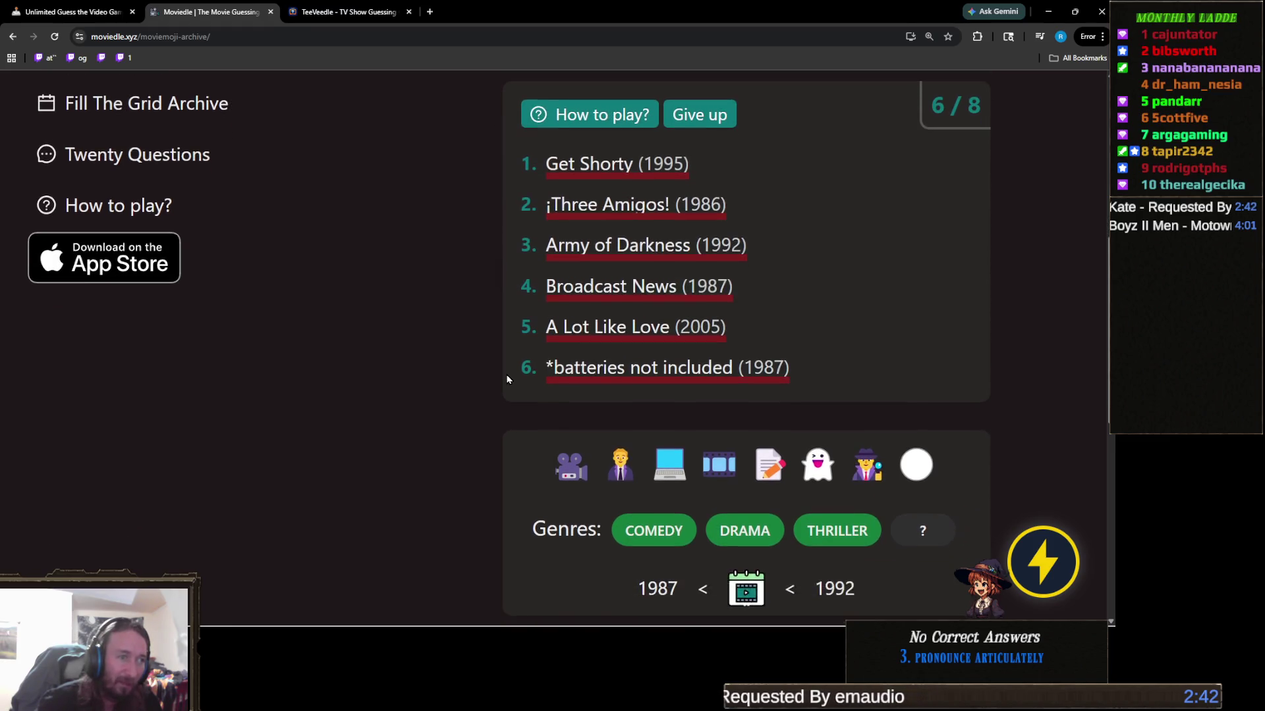
scroll(504, 370, "up", 1)
scroll(459, 365, "up", 2)
scroll(459, 365, "down", 2)
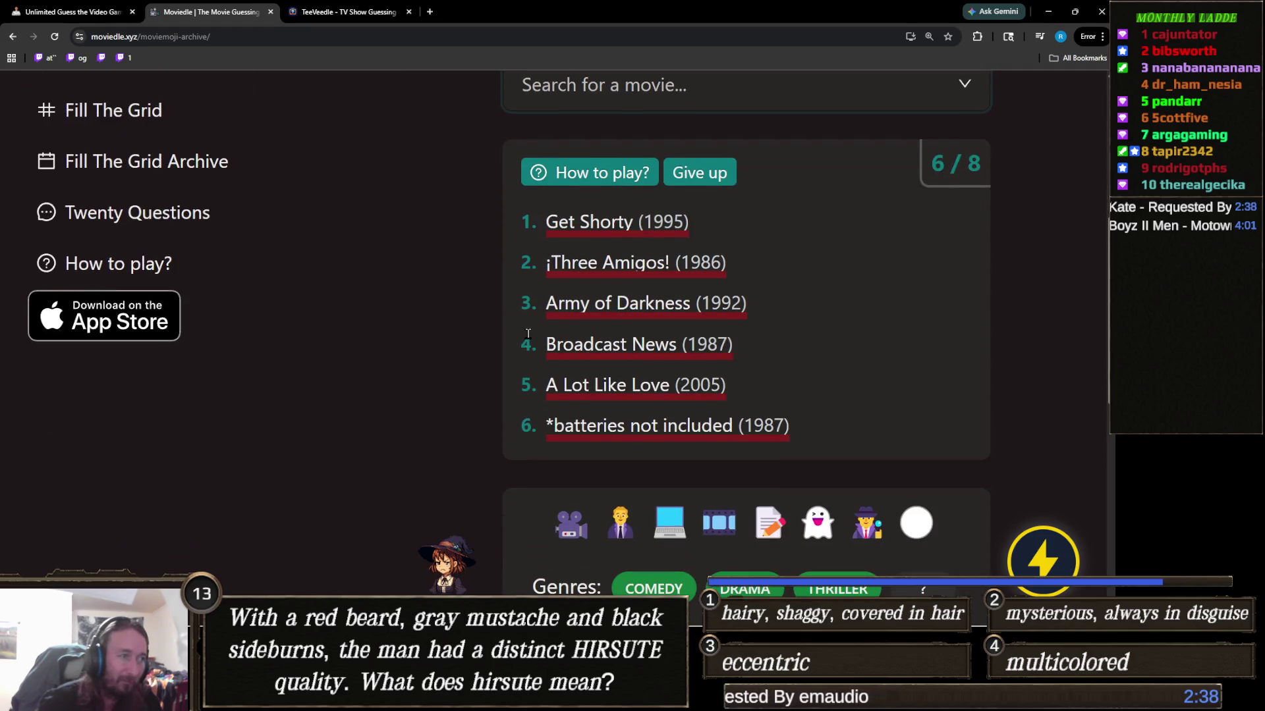
scroll(528, 334, "up", 1)
left_click(671, 147)
type("blair w")
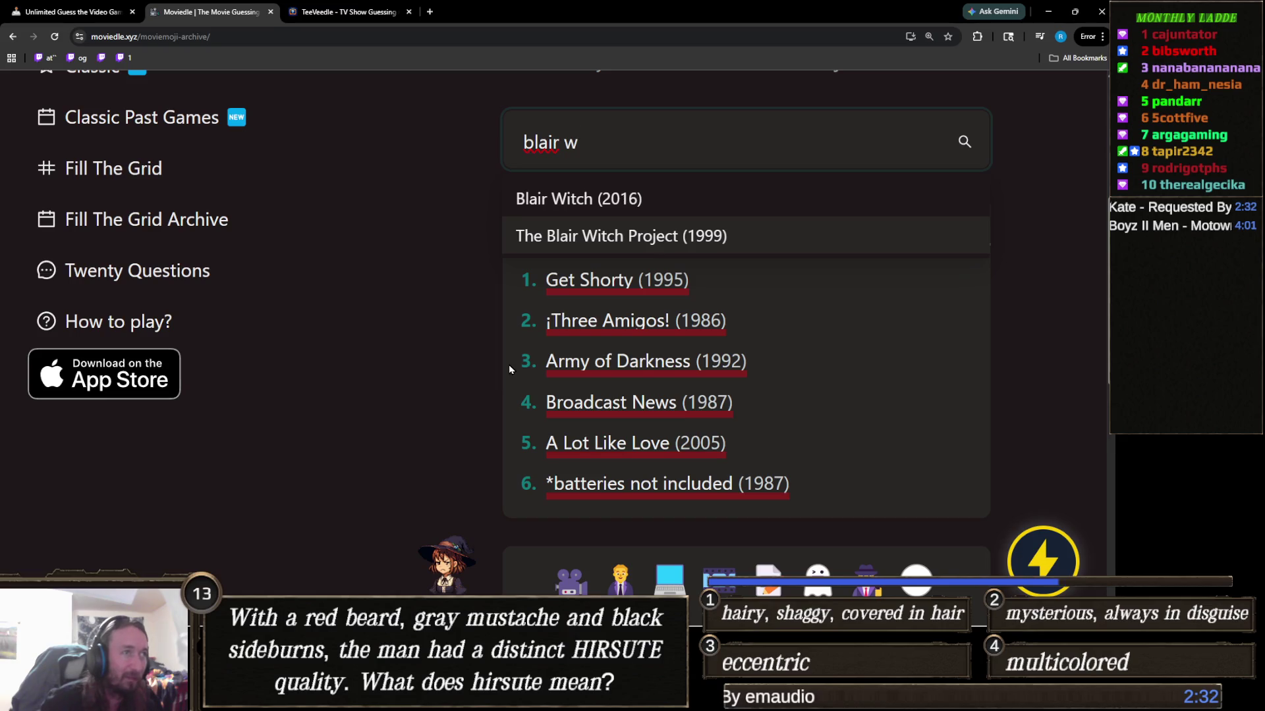
scroll(508, 365, "down", 1)
scroll(508, 368, "down", 3)
scroll(509, 367, "up", 4)
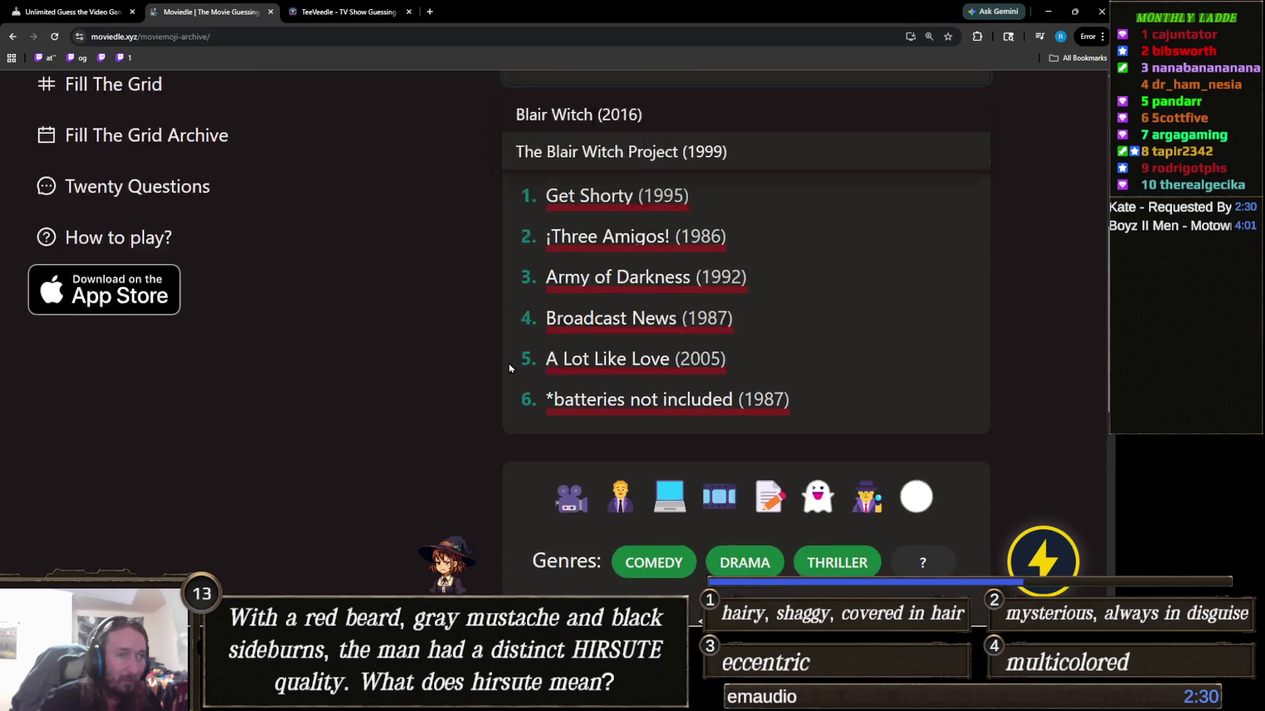
Replace the search with 'ghost' and guess Ghost (1990)
key("ctrl+a")
type("ghost")
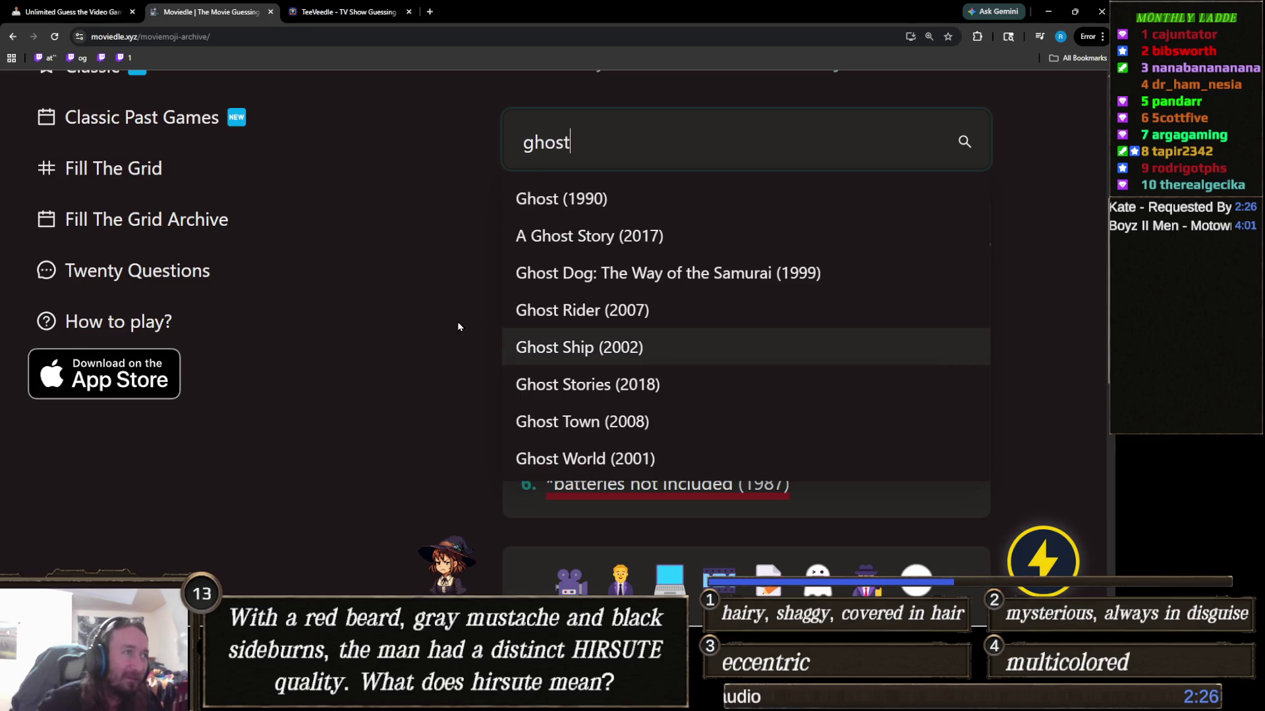
scroll(418, 344, "down", 2)
scroll(396, 345, "up", 2)
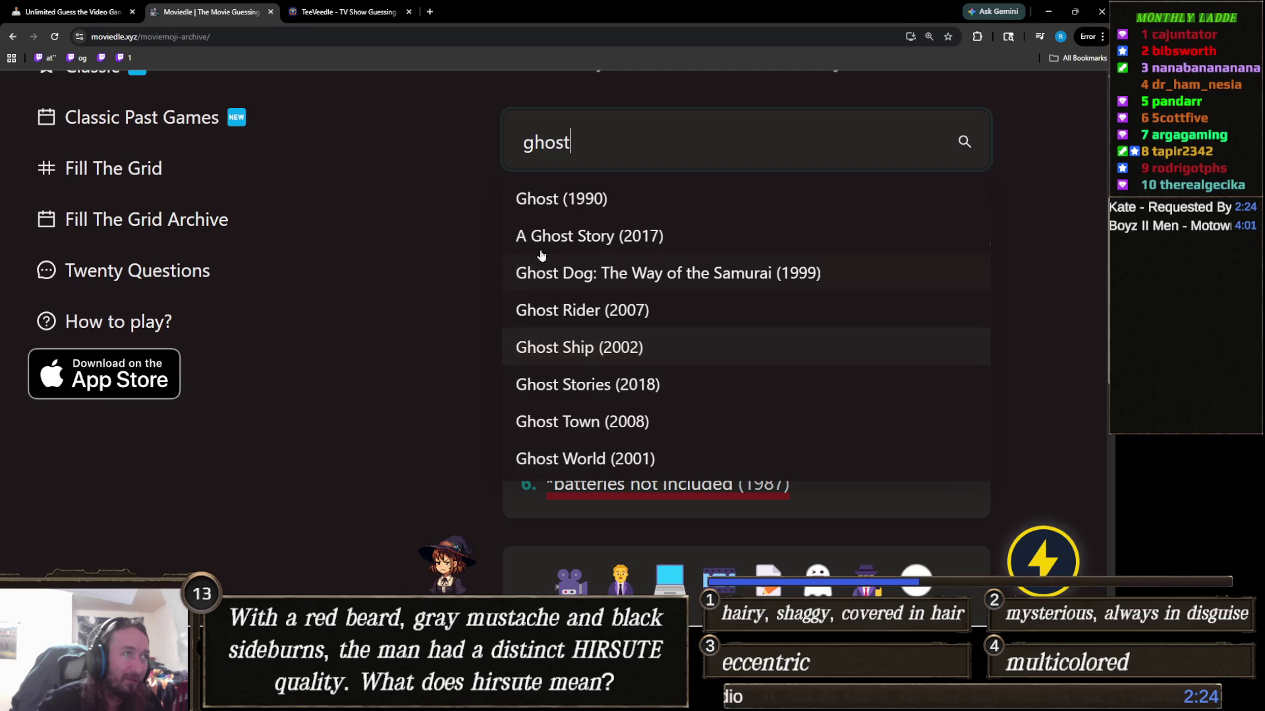
left_click(598, 199)
scroll(473, 301, "down", 3)
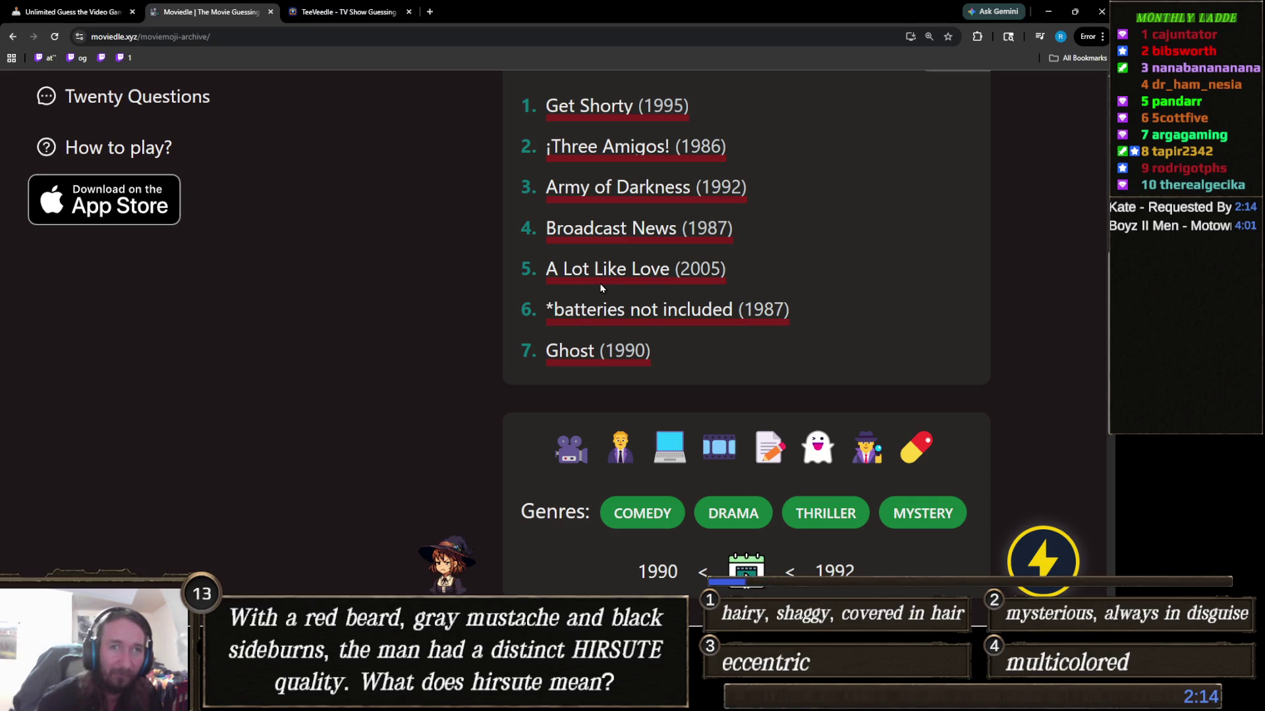
scroll(600, 288, "up", 5)
left_click(692, 263)
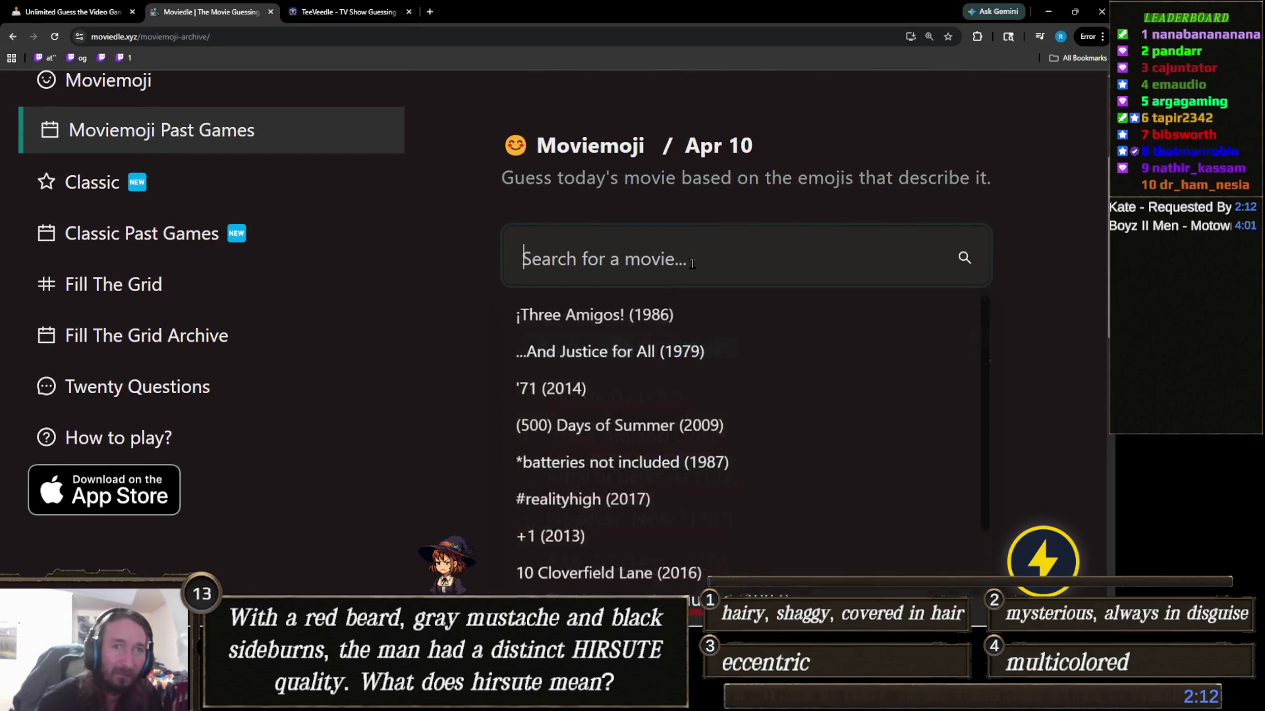
Solve the puzzle with Barton Fink (1991), then return to the Unity editor
type("barton")
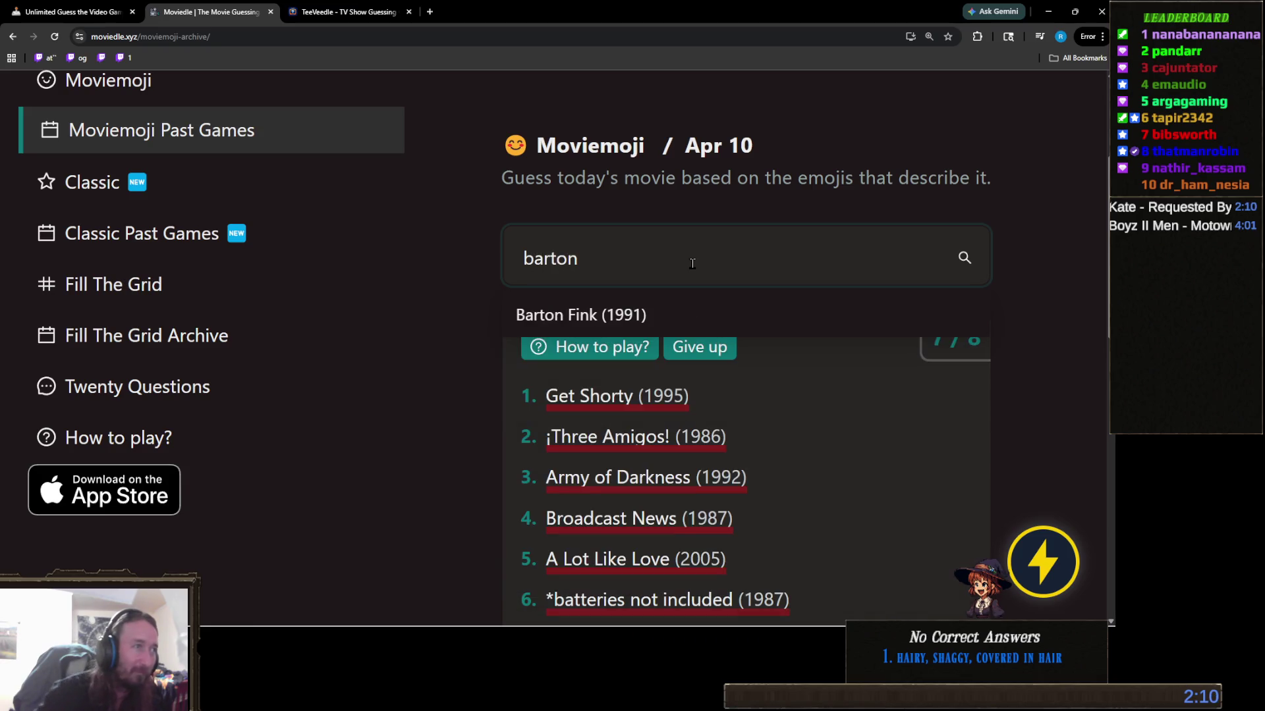
left_click(635, 316)
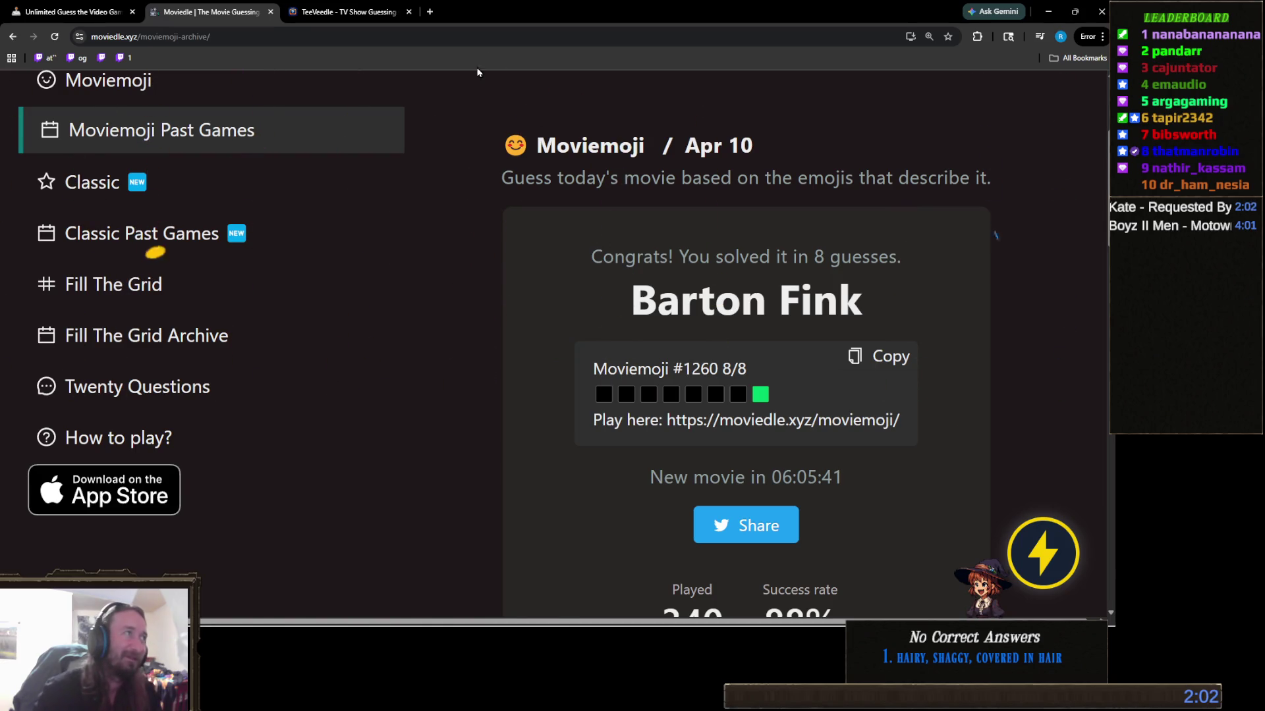
left_click(335, 11)
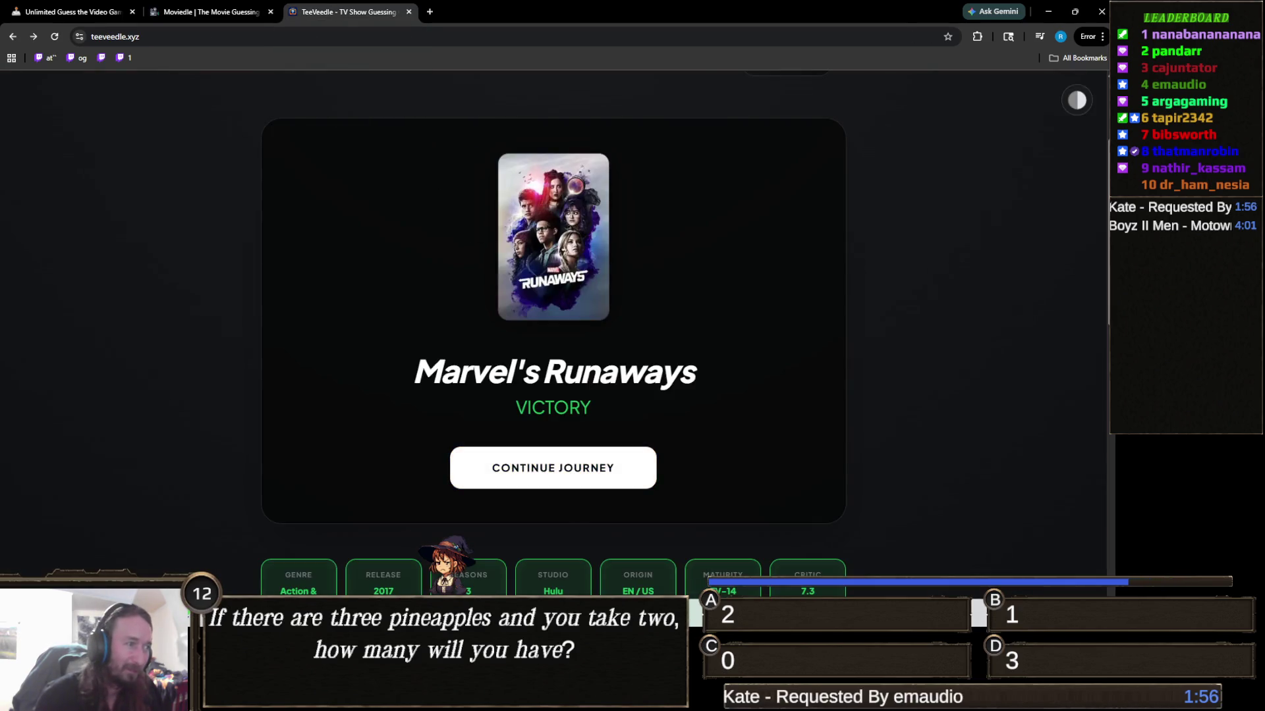
mouse_move(438, 702)
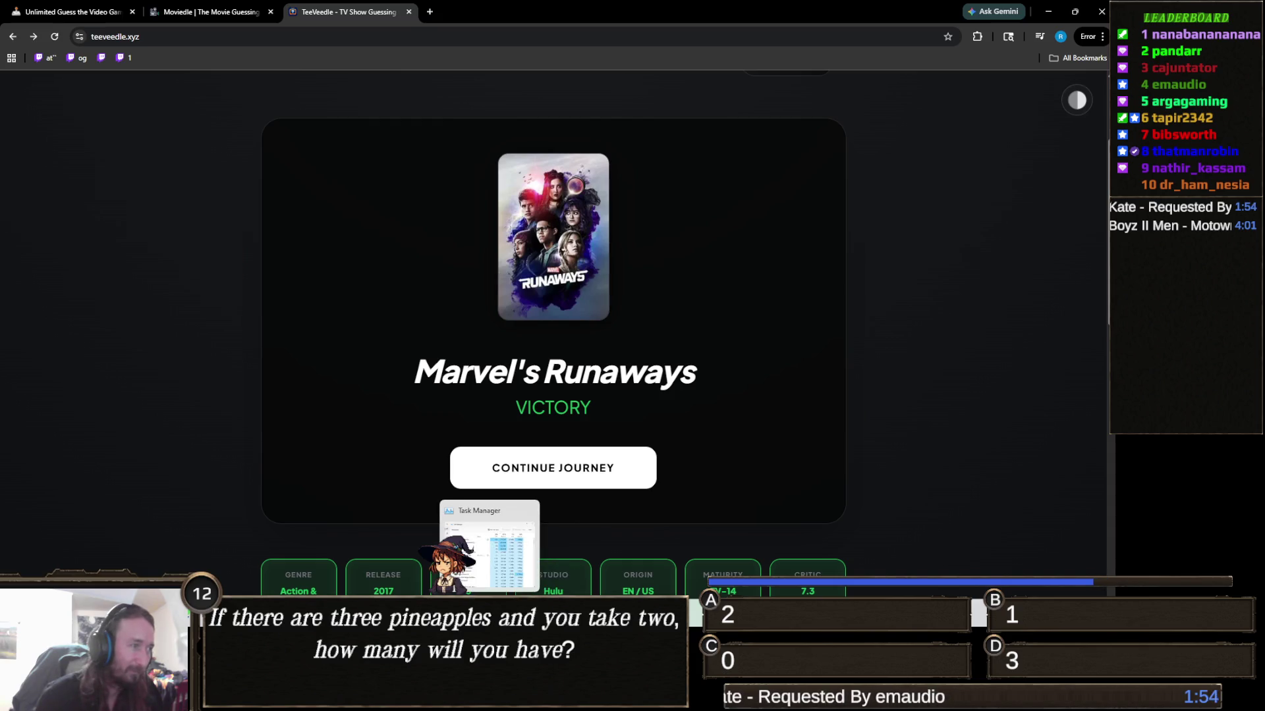
left_click(438, 547)
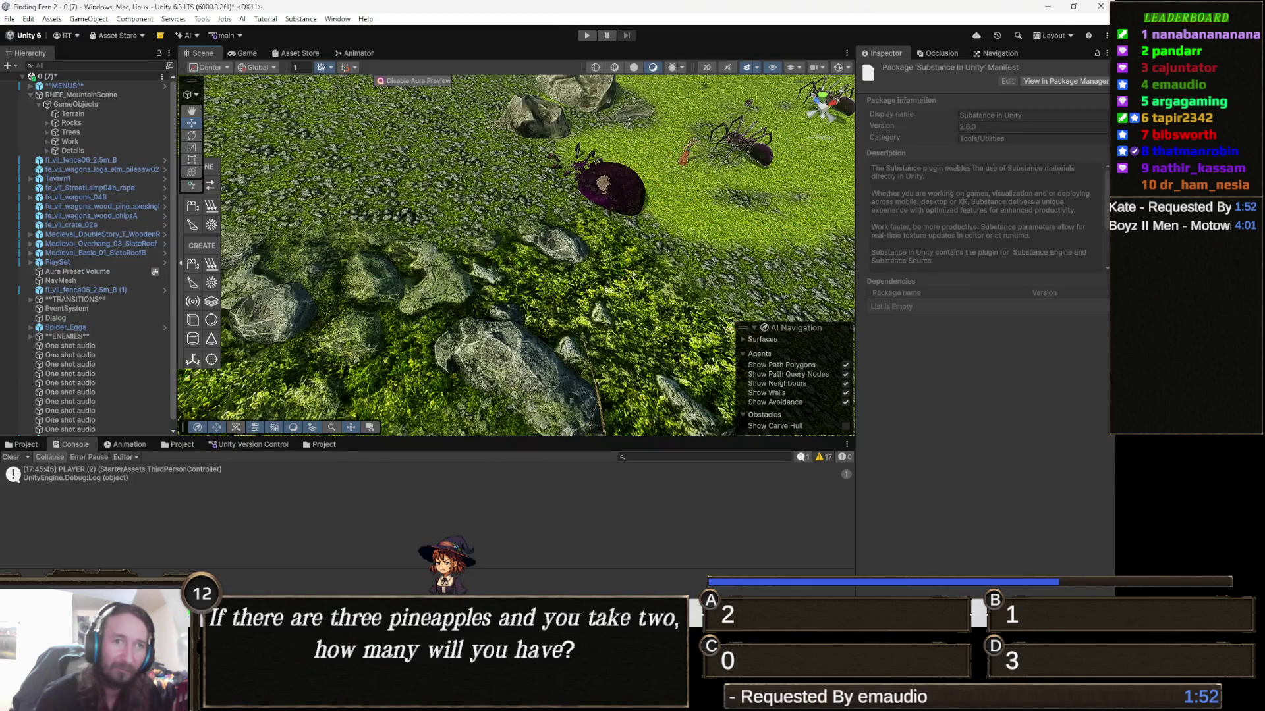
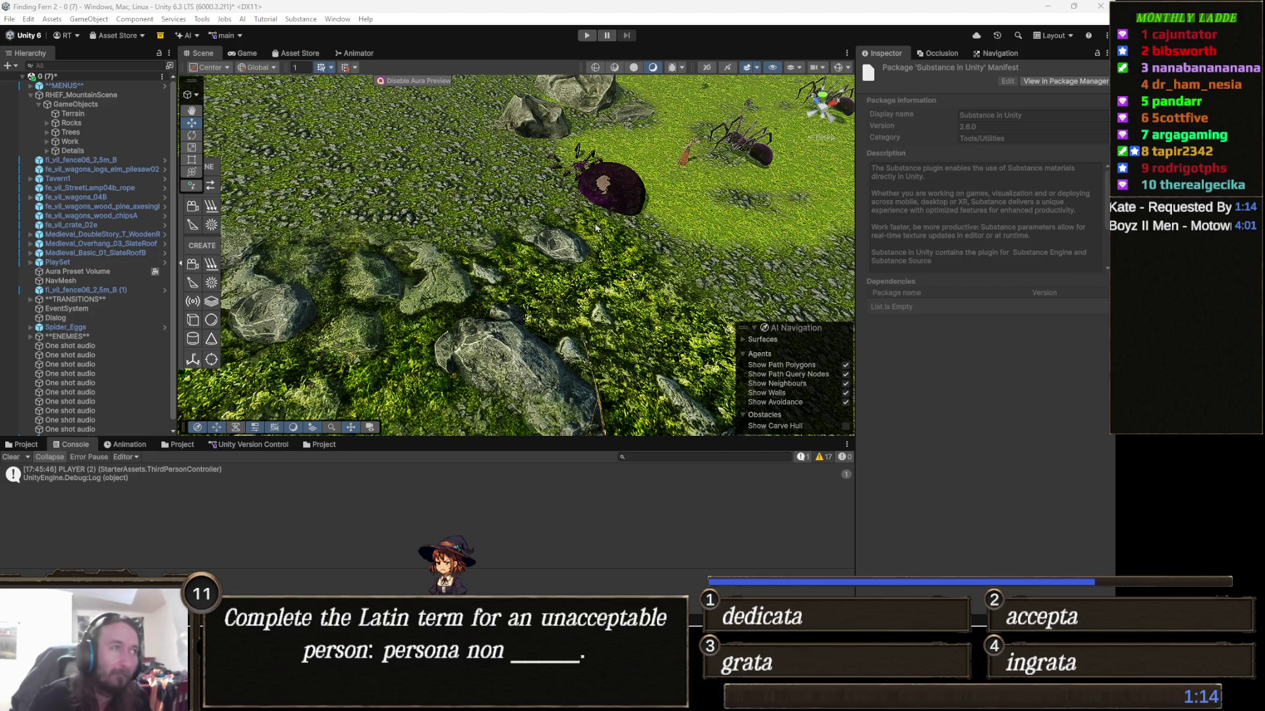
Pan the Unity scene toward the village buildings and switch to Visual Studio
left_click_drag(480, 250, 421, 272)
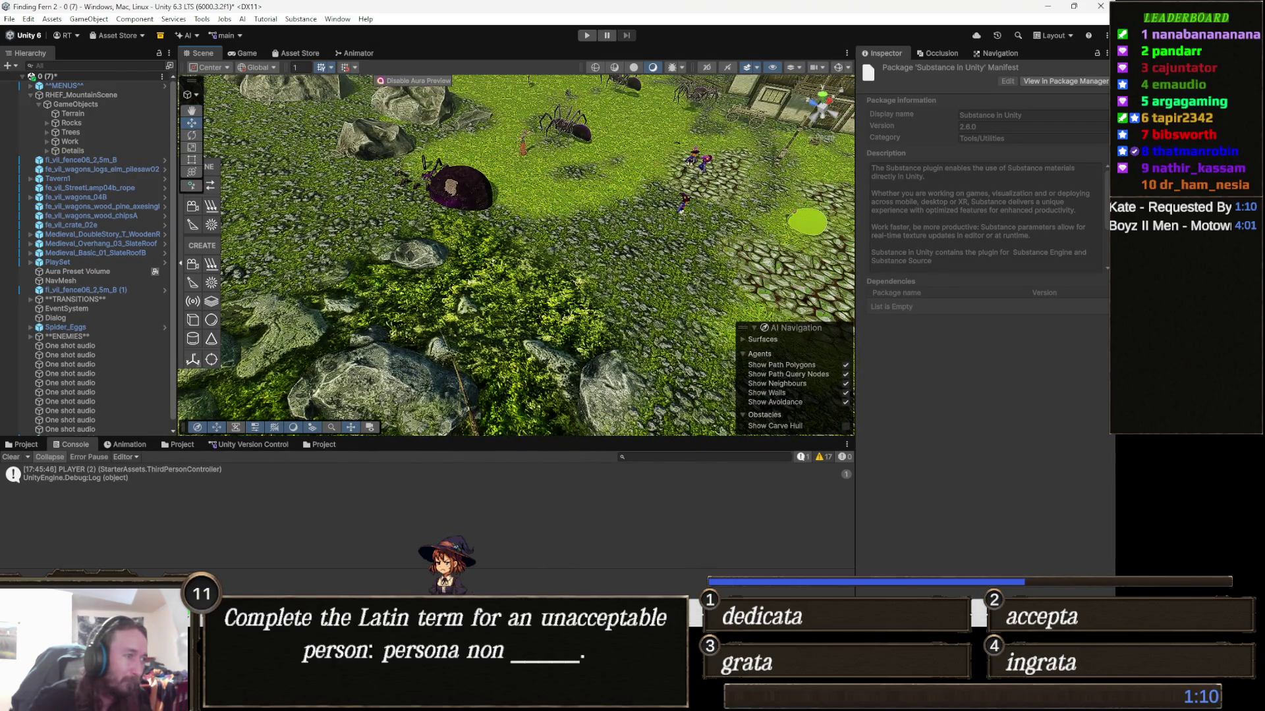
key("alt+Tab")
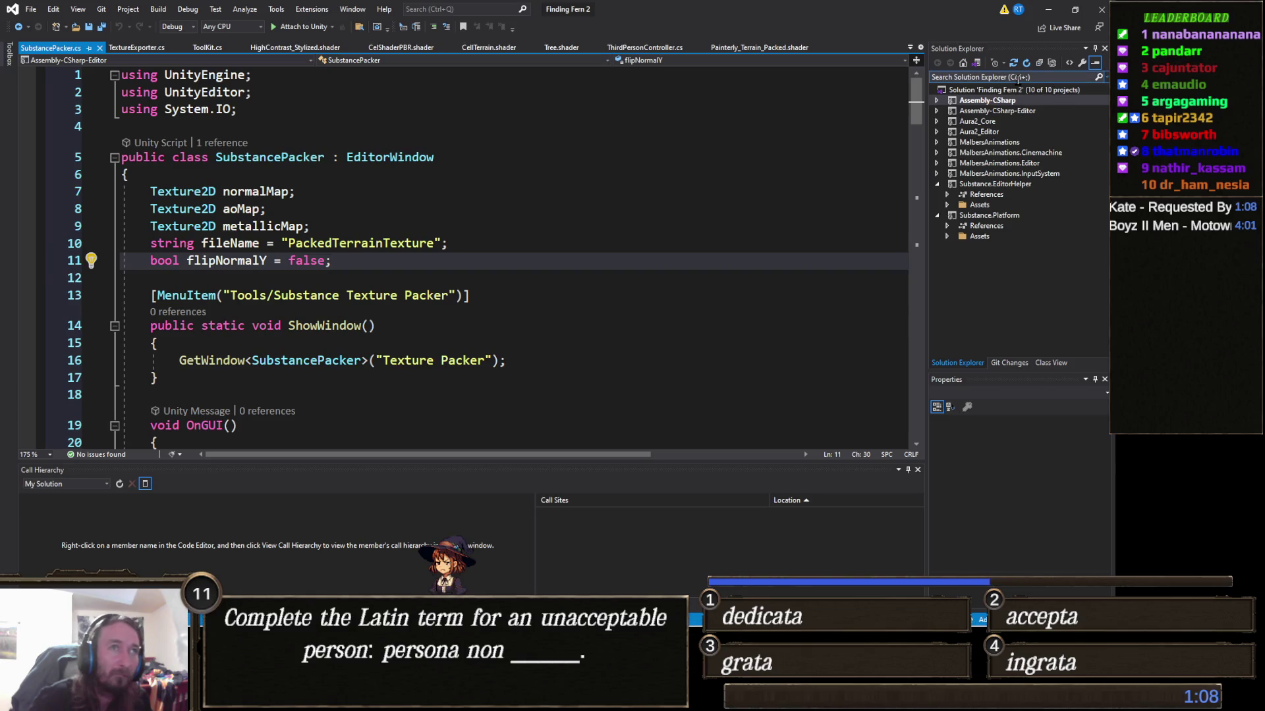
Search Solution Explorer for 'thirdperson' and open ThirdPersonController.cs from the ThirdPersonController folder
left_click(1019, 78)
type("thirdperso")
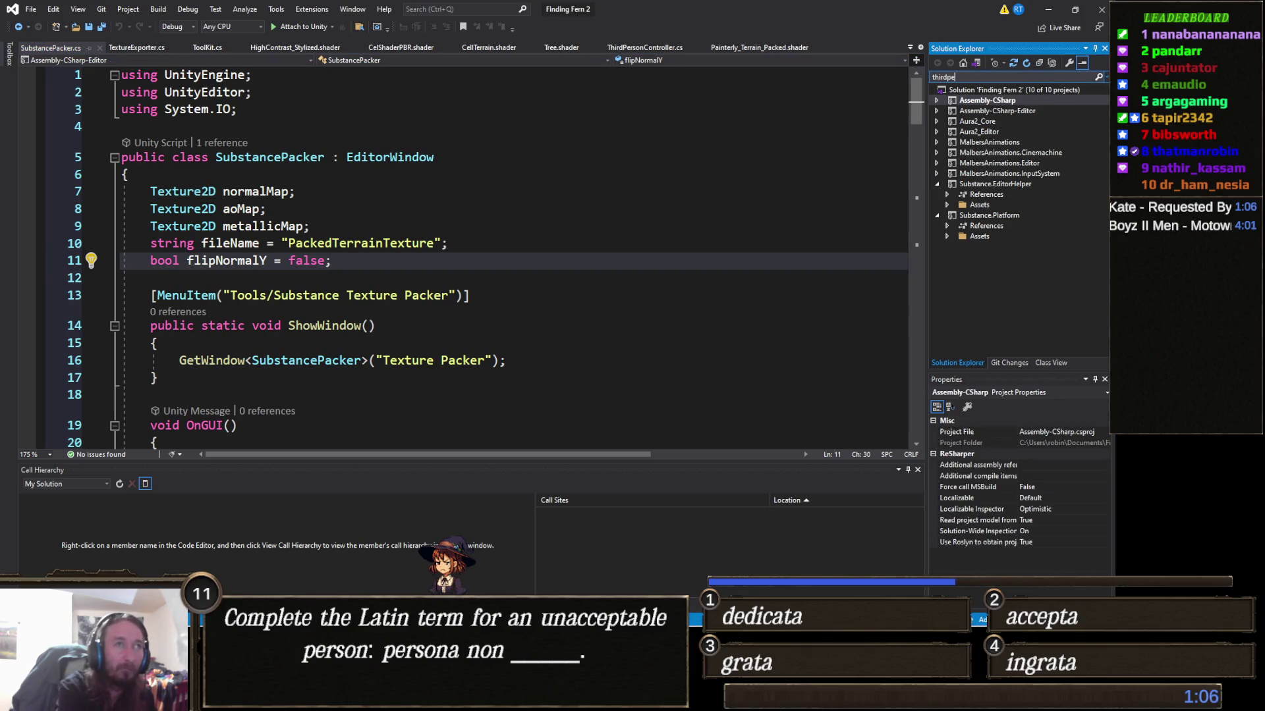
type("ncon")
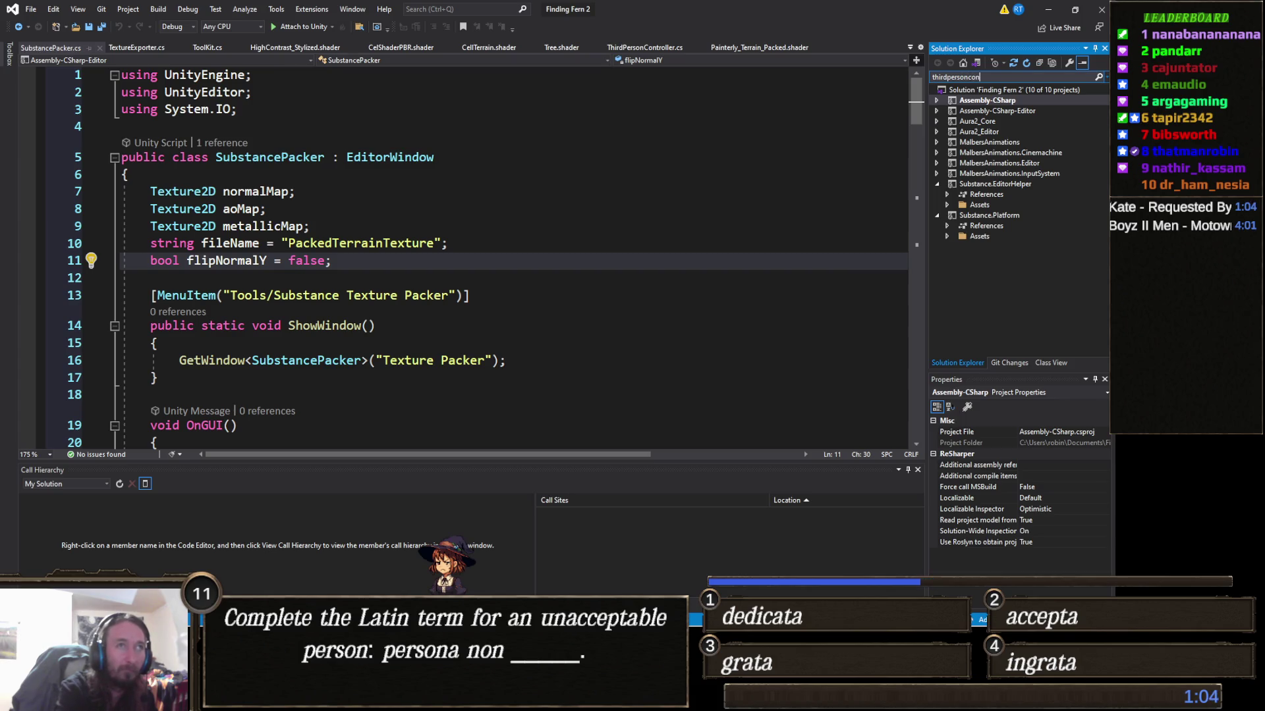
left_click(1032, 132)
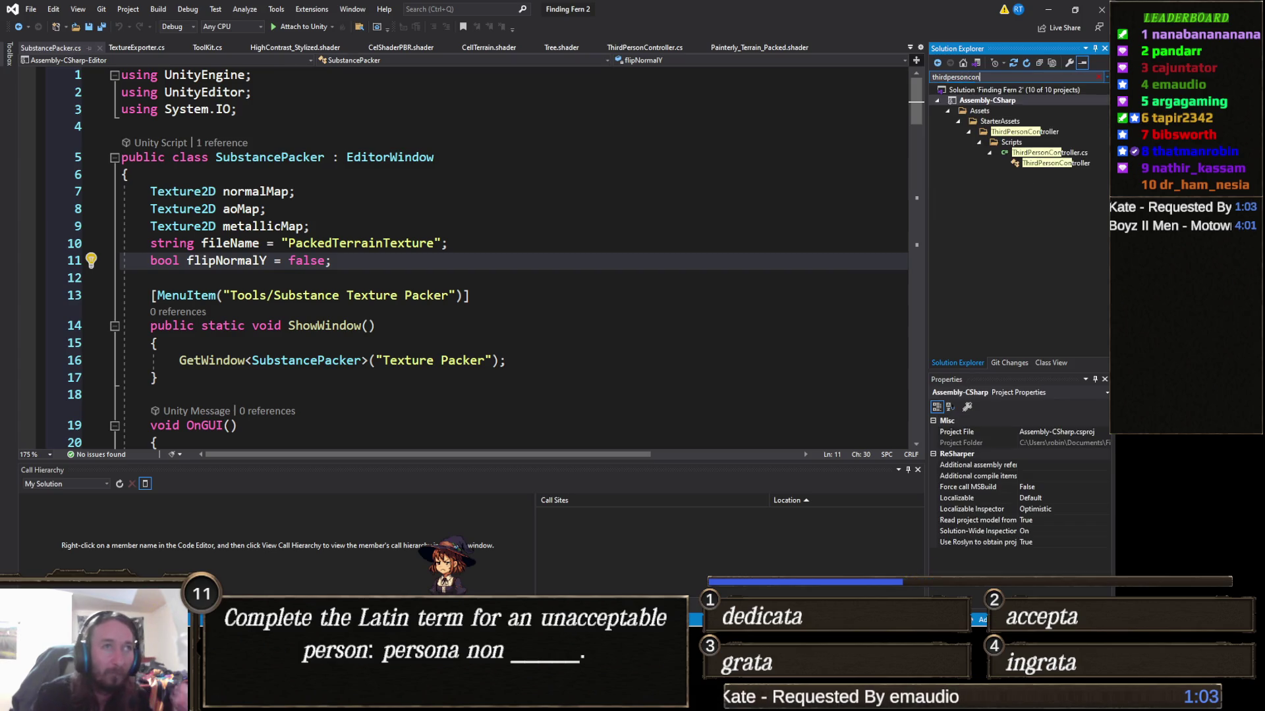
left_click(1034, 132)
double_click(1049, 153)
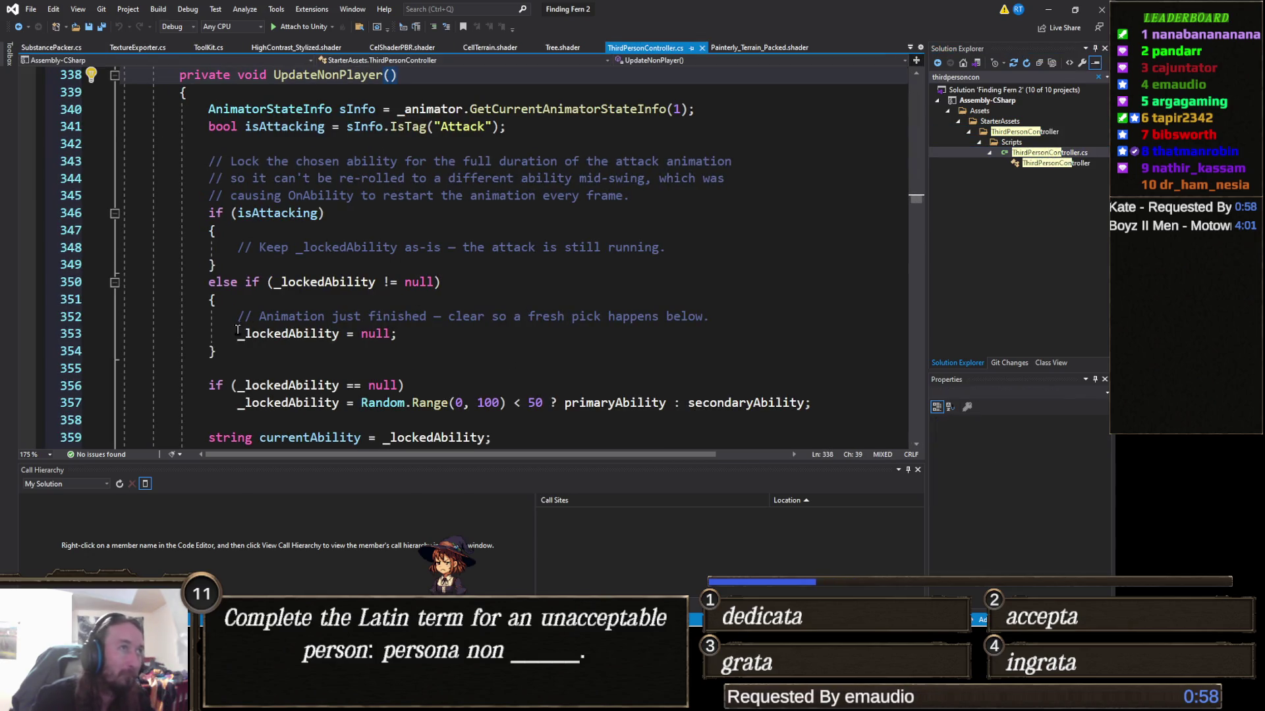
Scroll up to the field declarations near line 190 and select the IsCurrentDeviceMouse property name
scroll(352, 345, "up", 6)
scroll(352, 345, "up", 6)
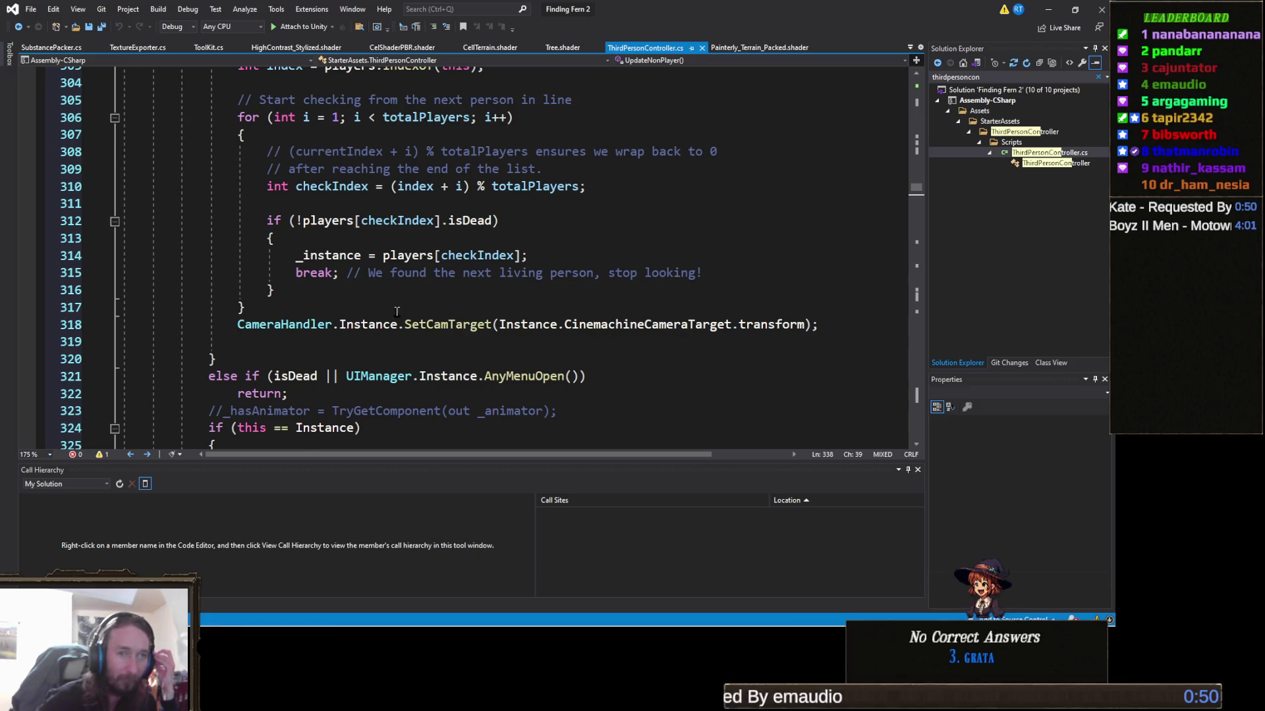
scroll(352, 345, "up", 4)
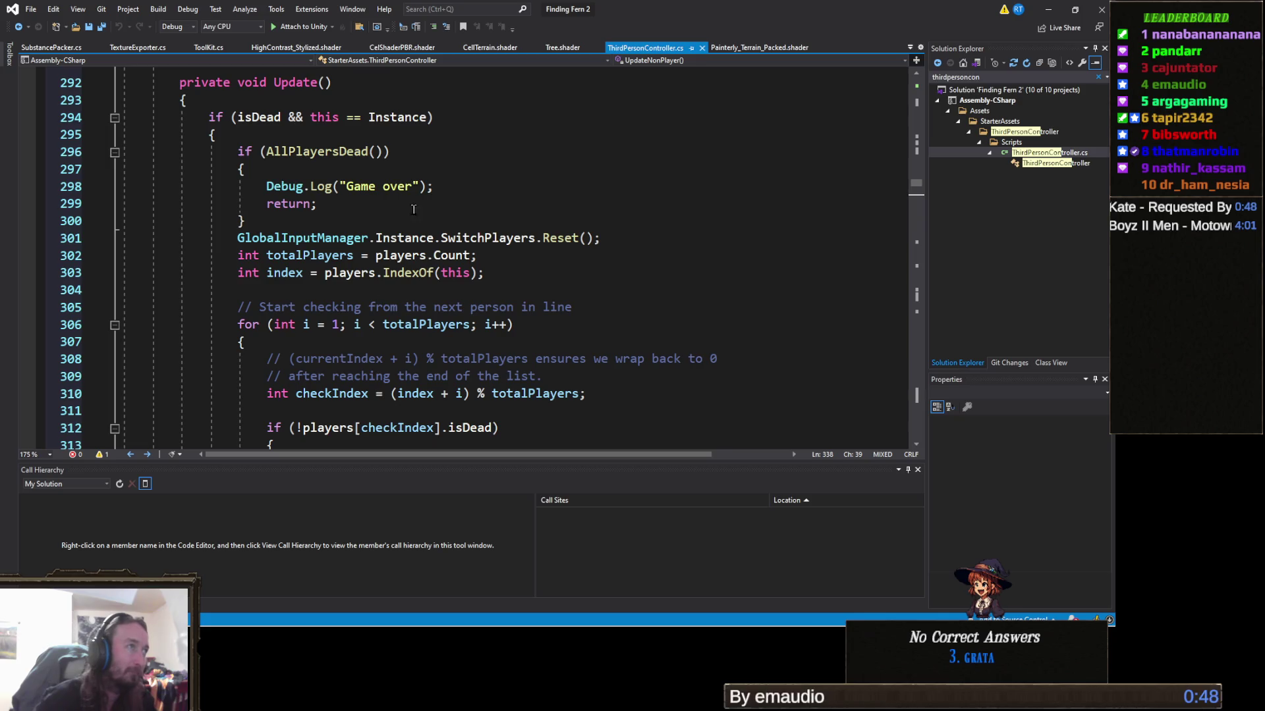
scroll(389, 191, "up", 20)
scroll(389, 191, "up", 11)
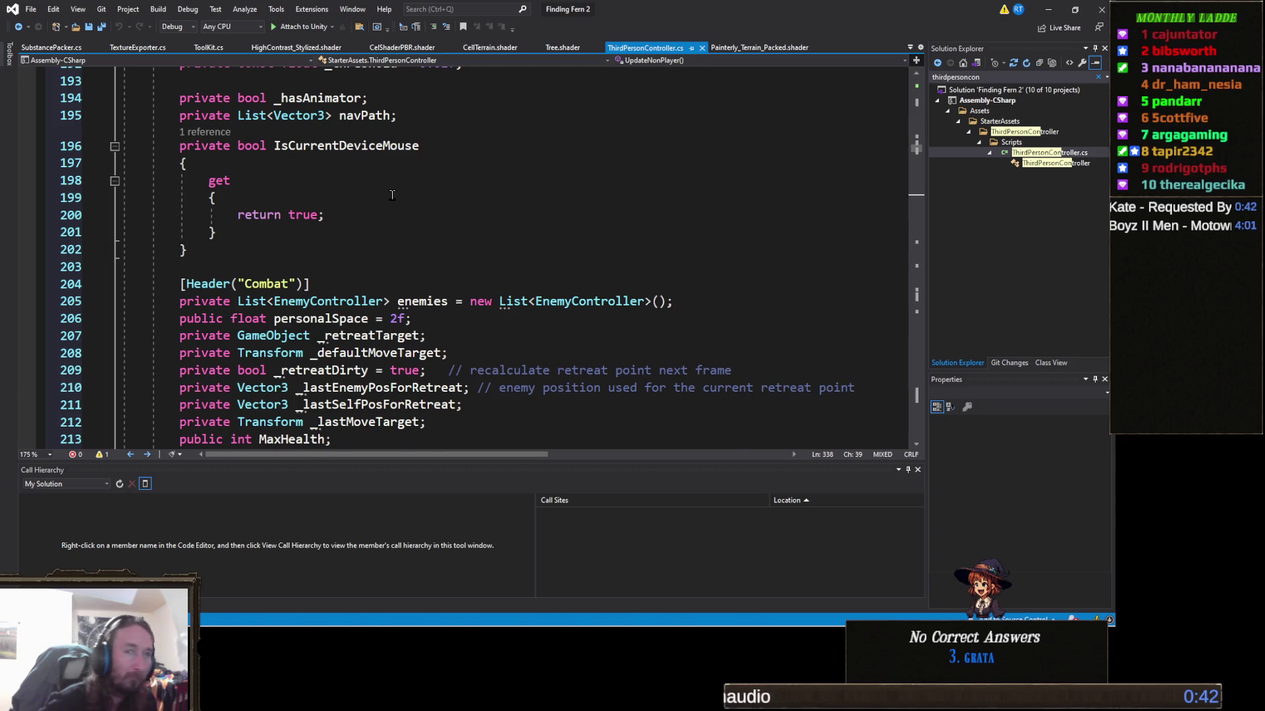
scroll(392, 195, "up", 1)
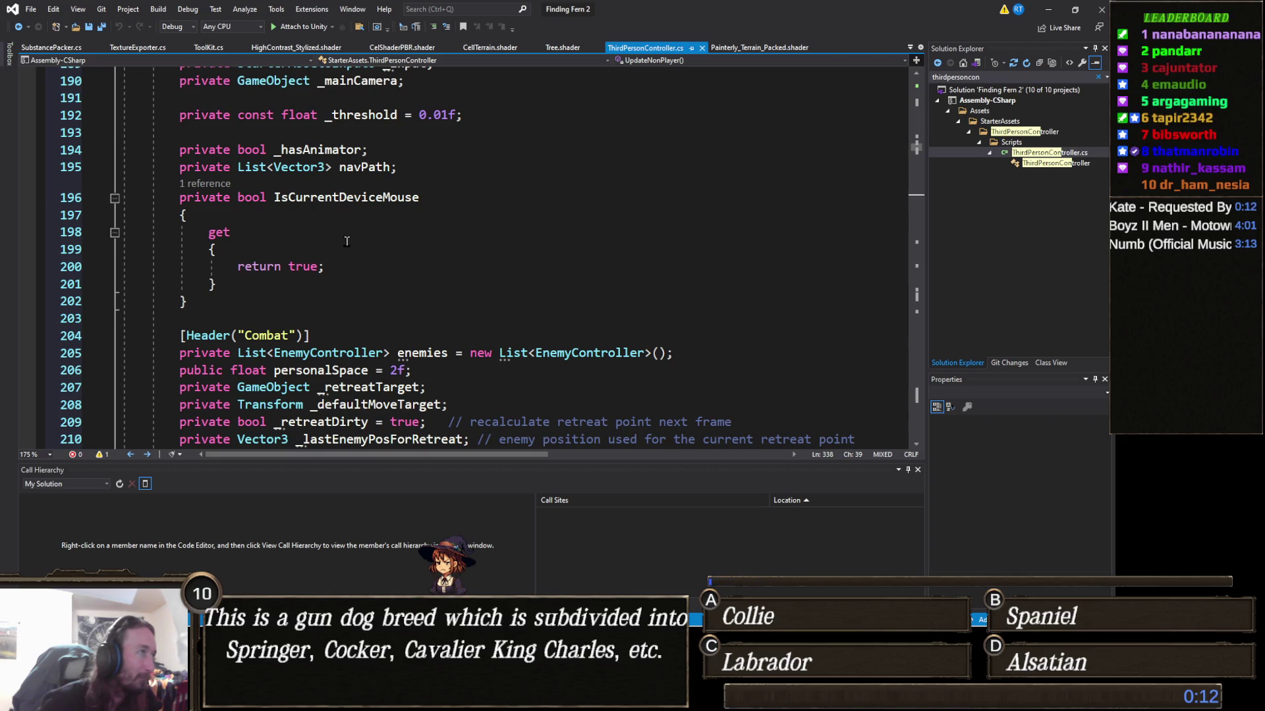
double_click(376, 199)
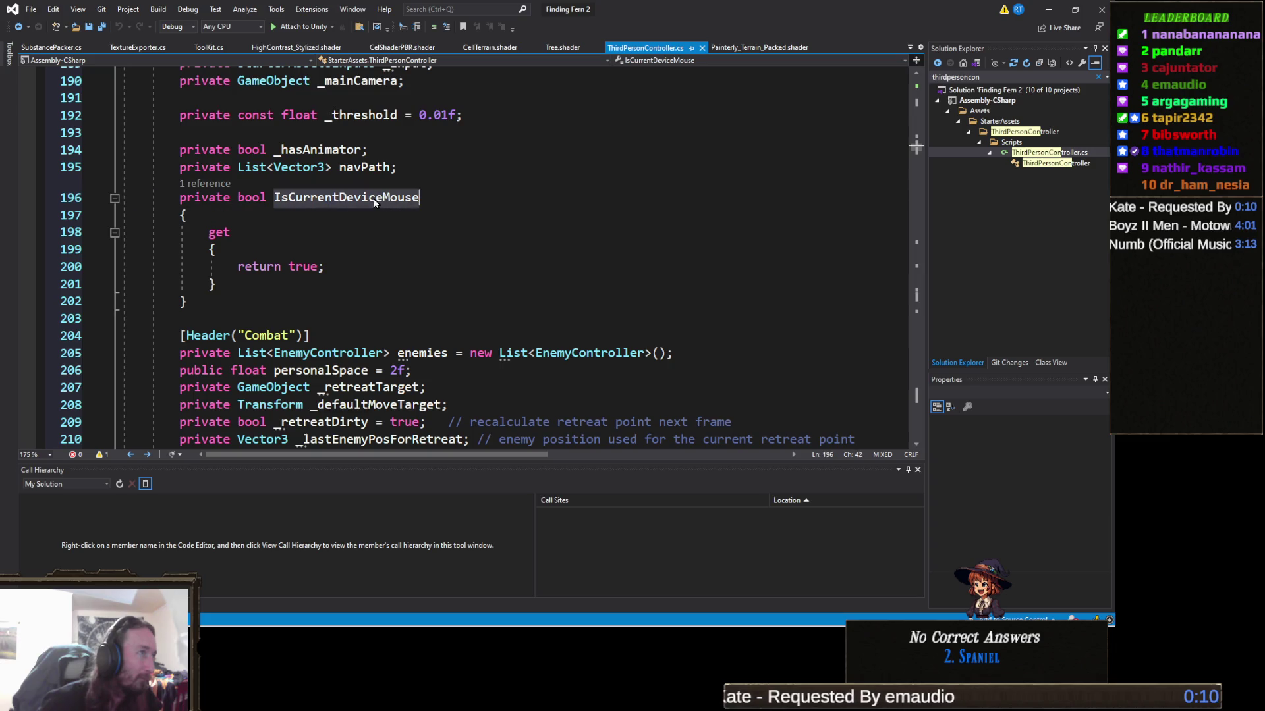
Find all references to IsCurrentDeviceMouse, check its use at line 837, then return to its definition
right_click(375, 201)
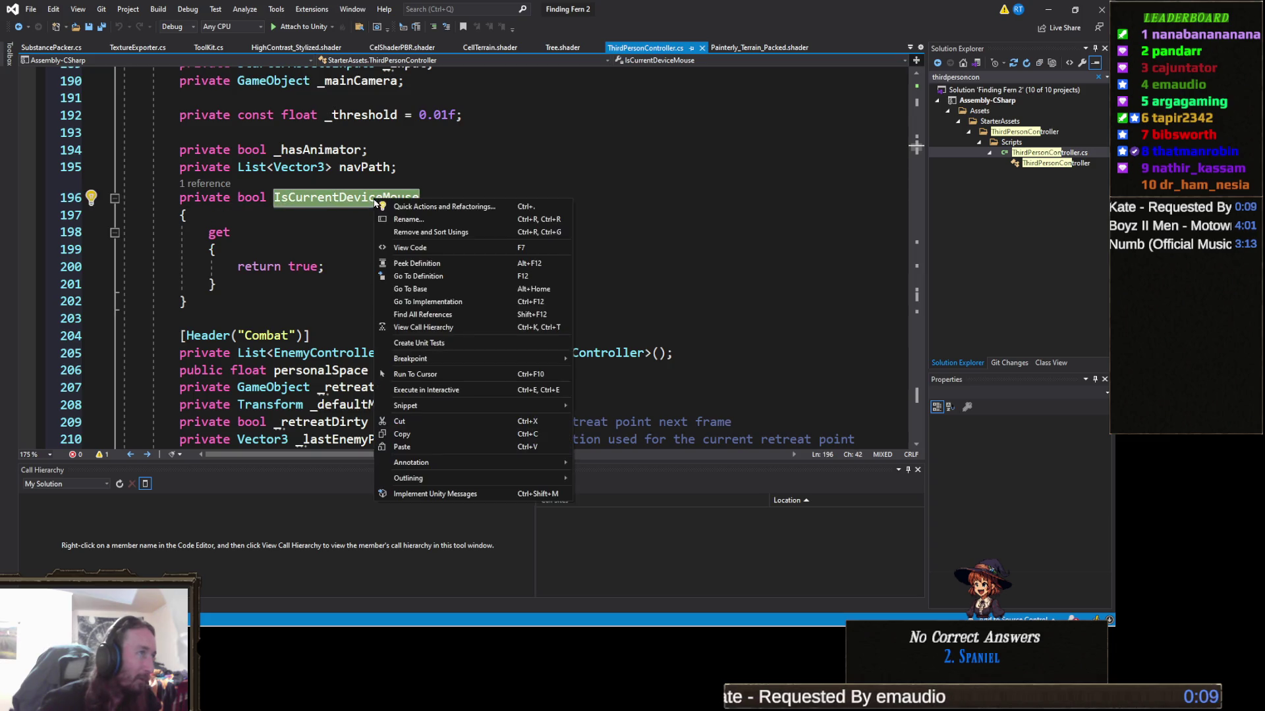
left_click(454, 315)
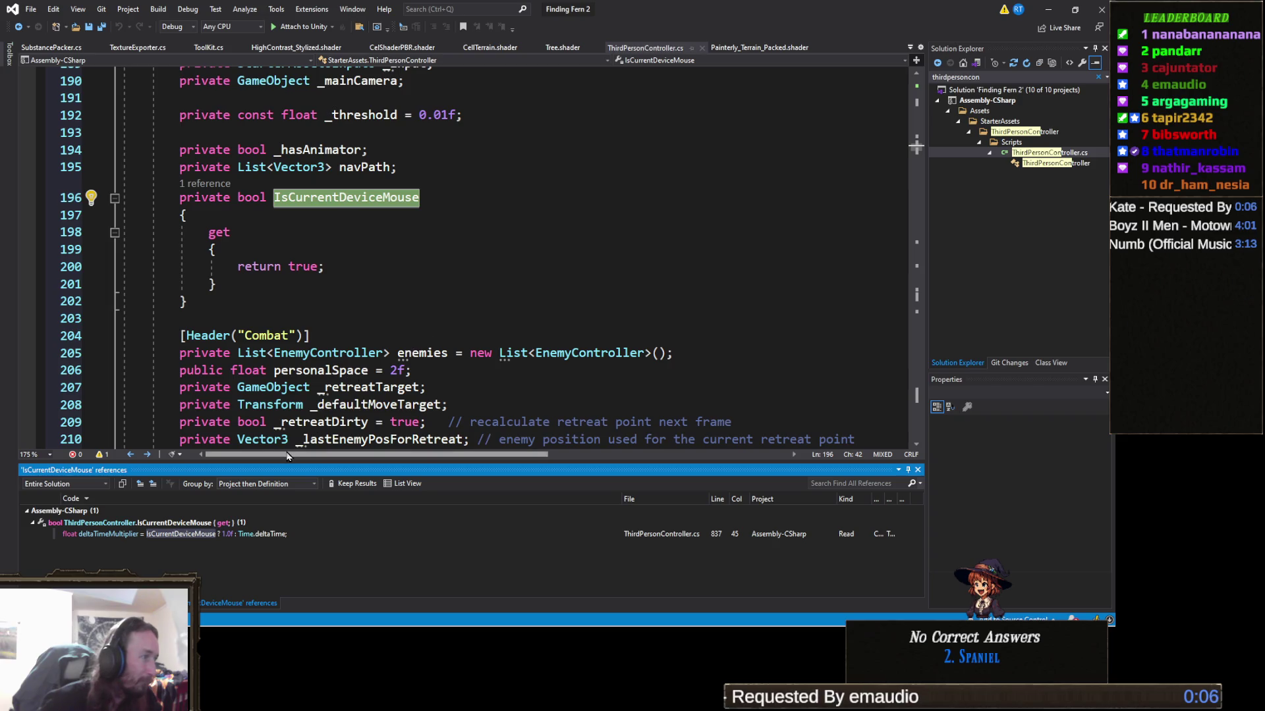
double_click(262, 535)
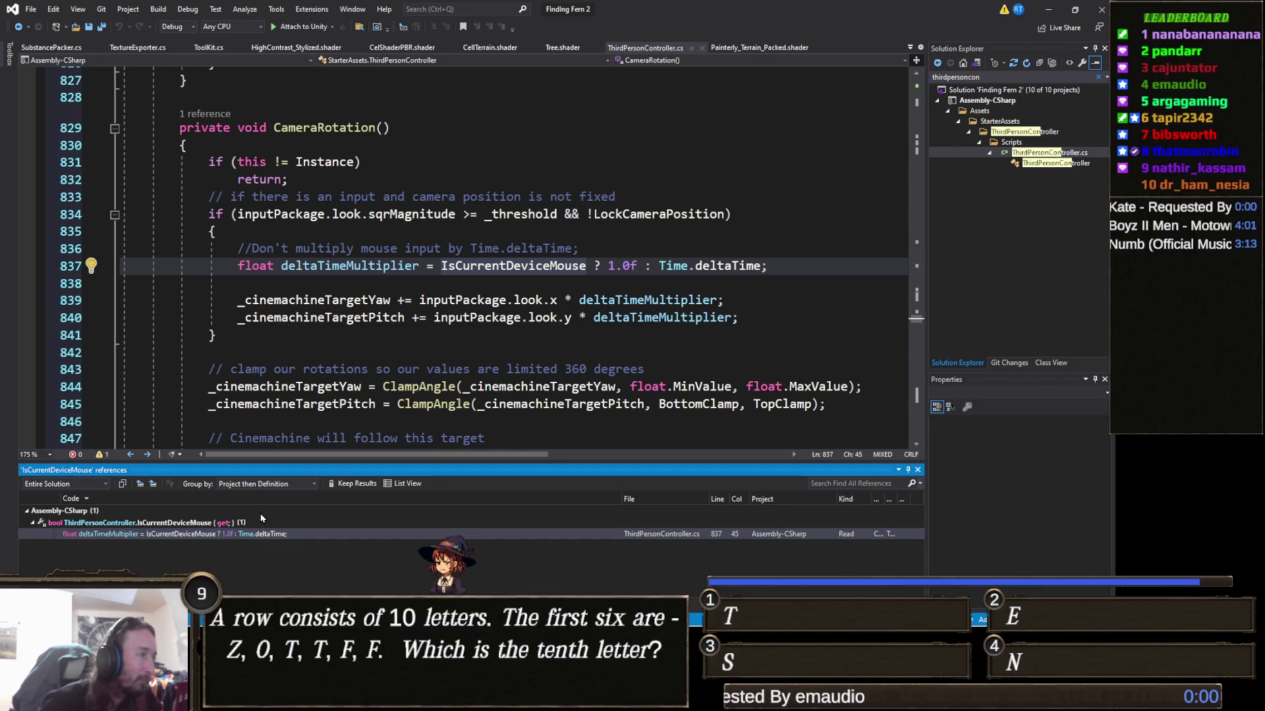
double_click(256, 523)
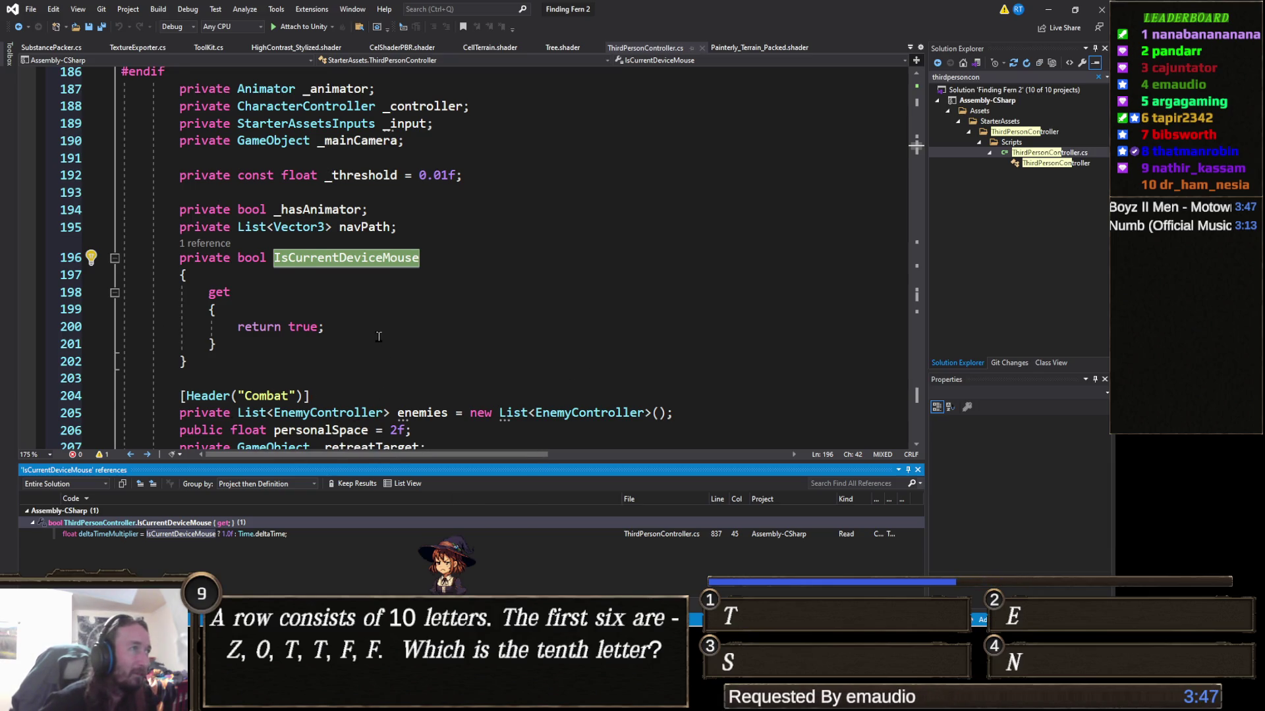
Scroll up through the ThirdPersonController.cs field declarations
scroll(379, 337, "up", 3)
mouse_move(370, 331)
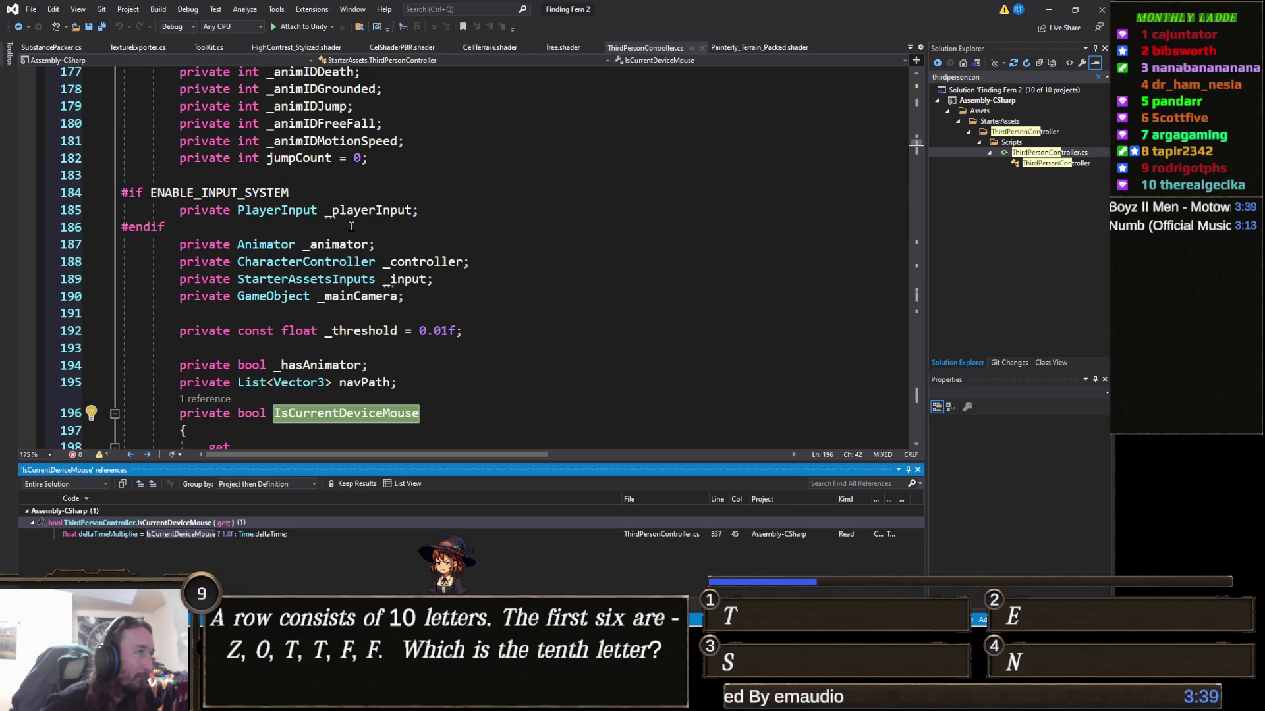
scroll(278, 190, "up", 11)
scroll(356, 257, "up", 20)
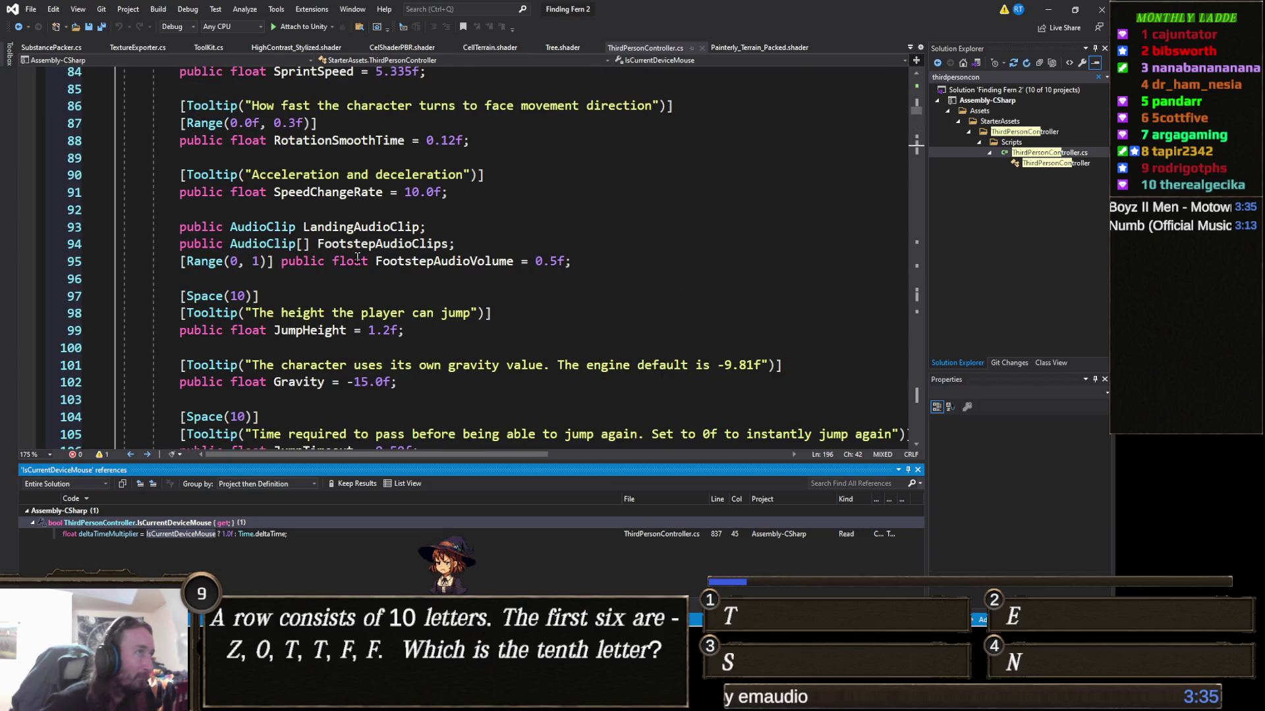
scroll(362, 270, "up", 8)
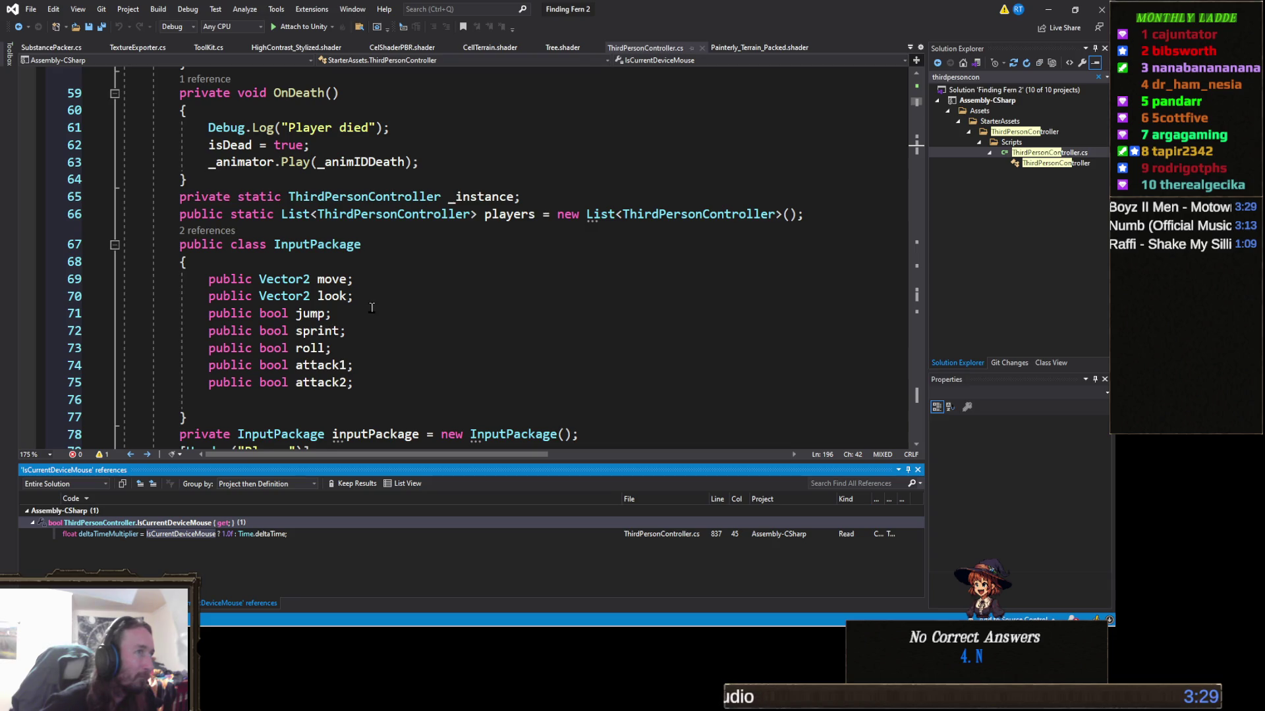
scroll(372, 308, "up", 3)
scroll(368, 303, "up", 4)
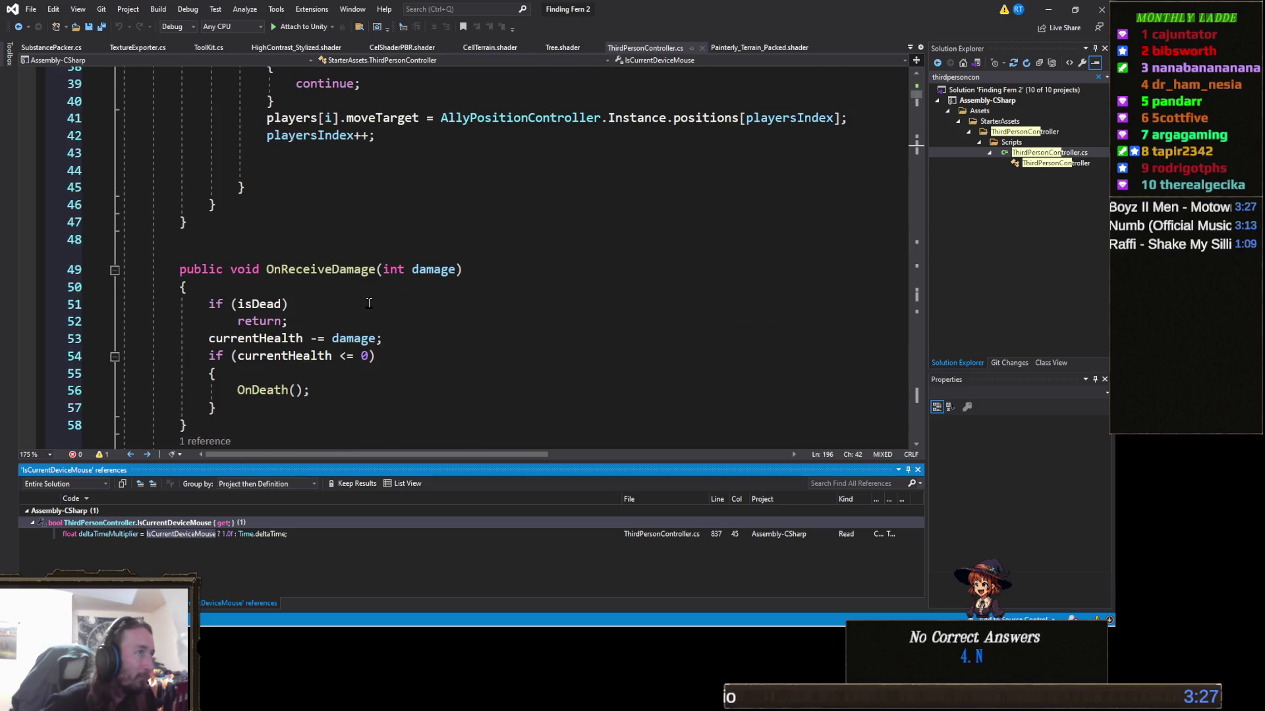
scroll(369, 303, "up", 12)
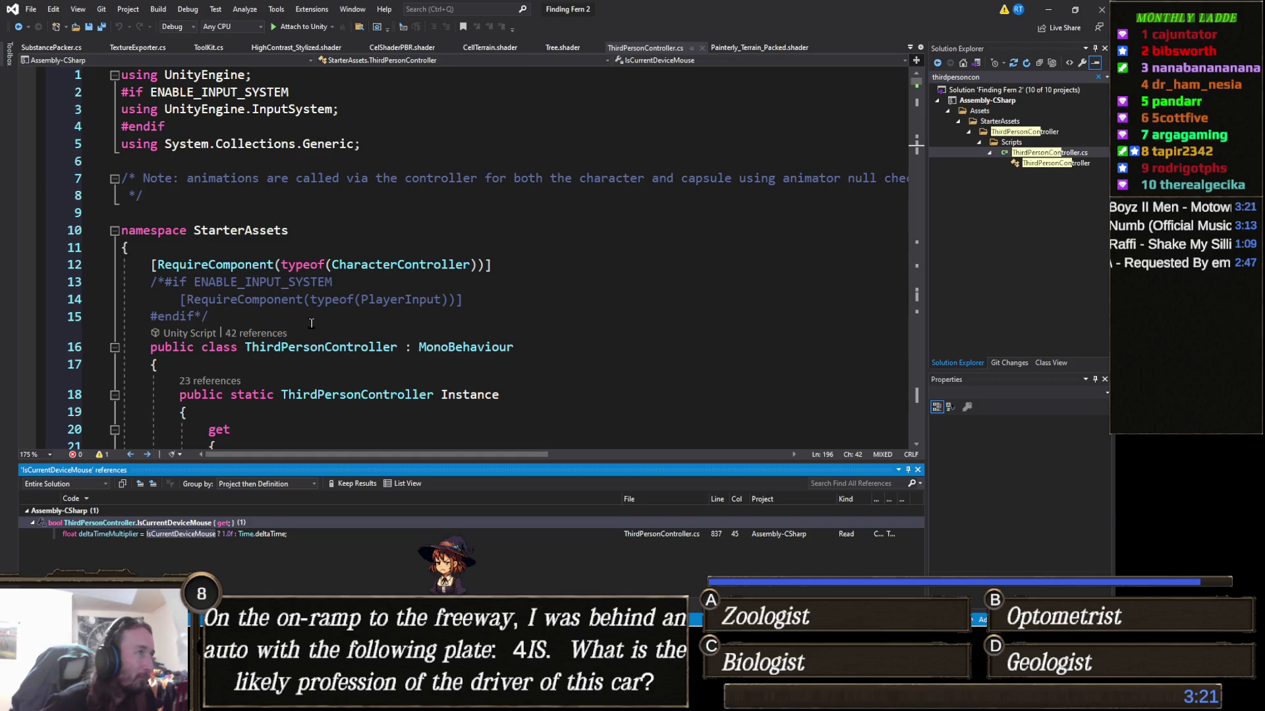
Scroll back down and place the cursor at the end of the players list declaration
scroll(312, 323, "down", 2)
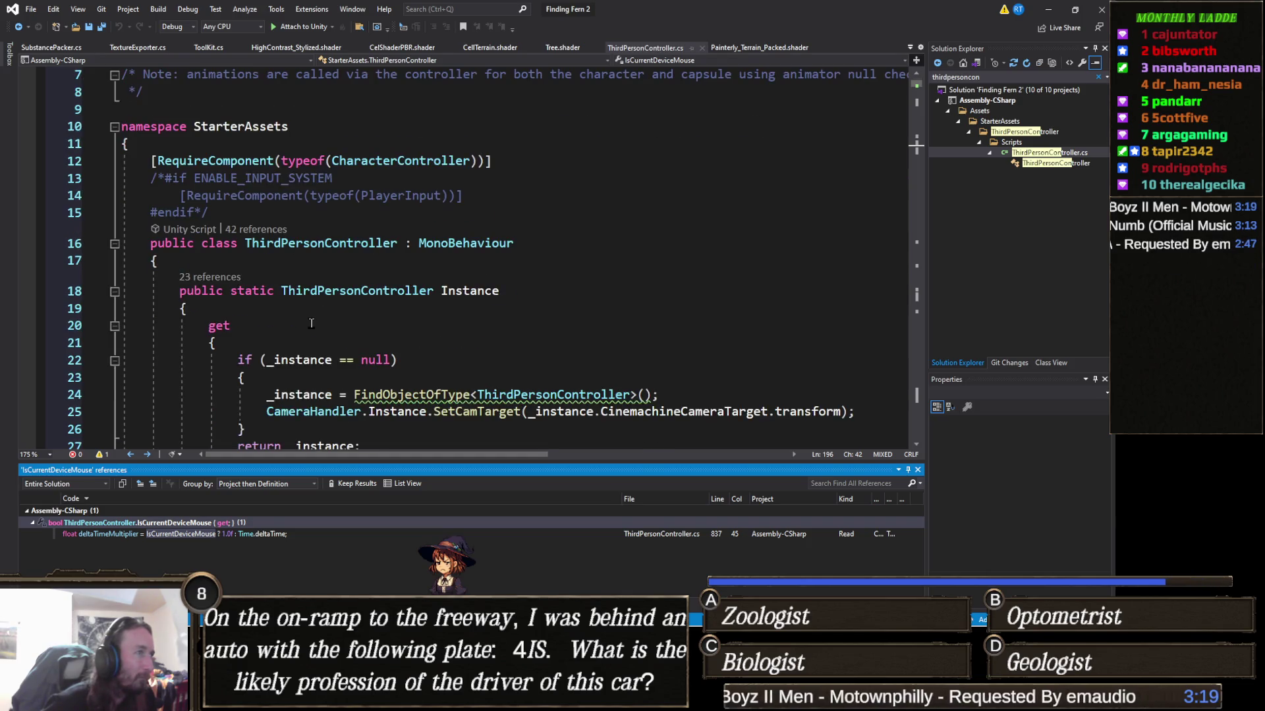
scroll(311, 323, "down", 5)
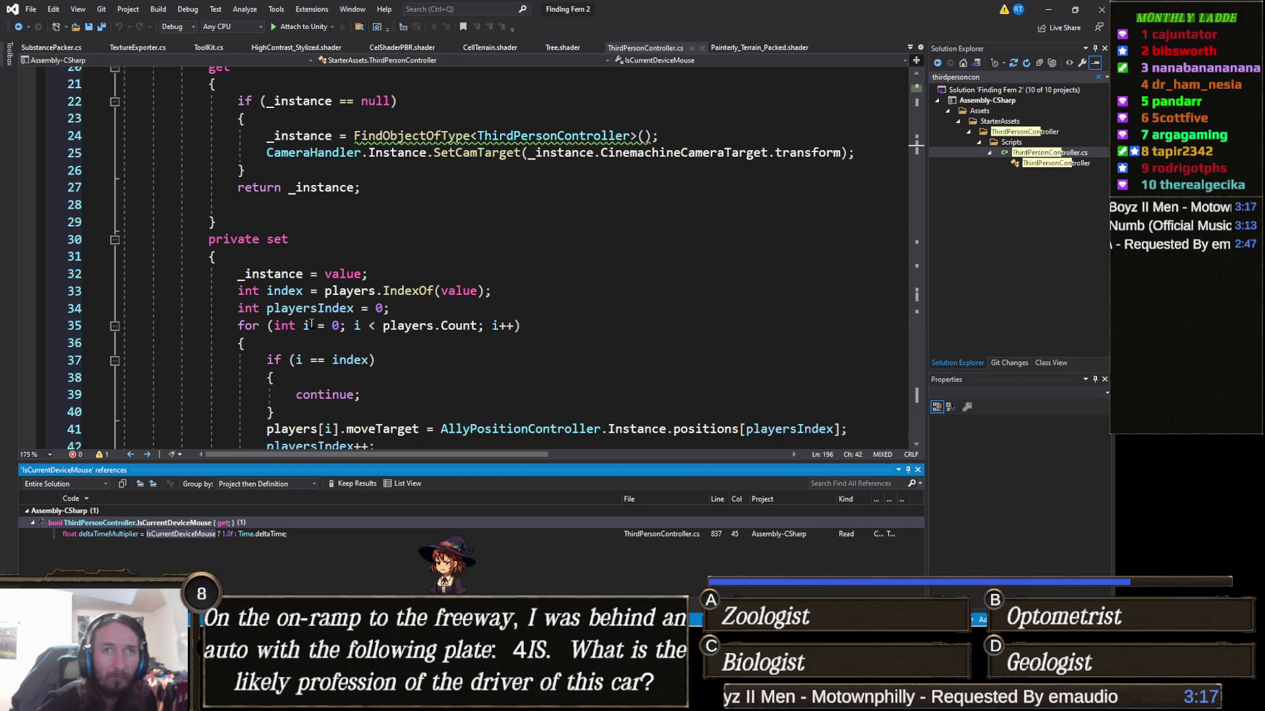
scroll(312, 323, "down", 1)
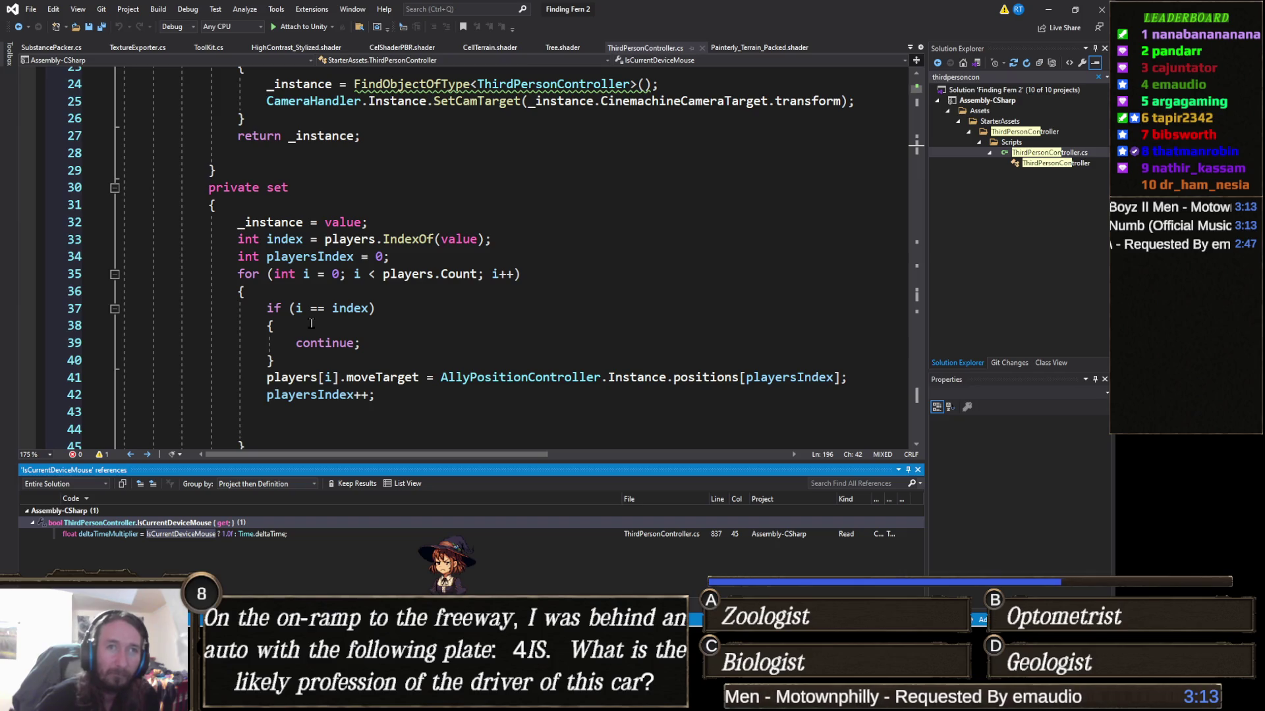
scroll(312, 322, "down", 8)
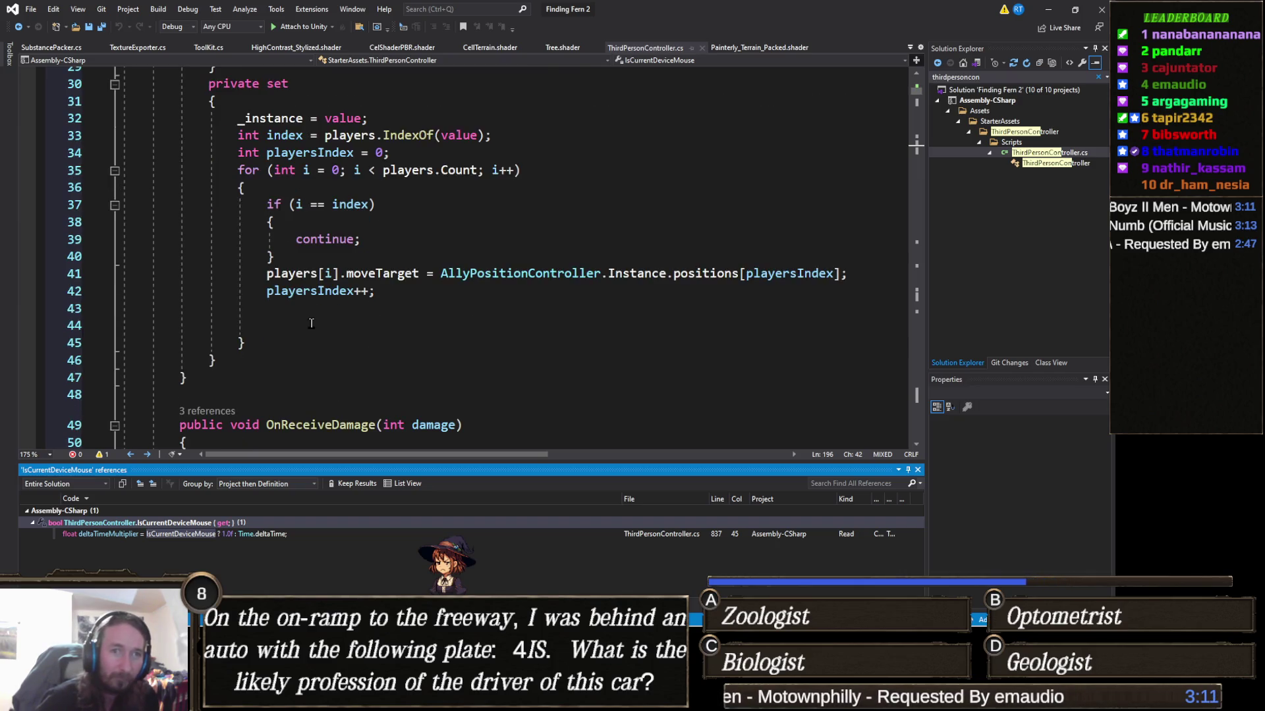
scroll(341, 327, "down", 1)
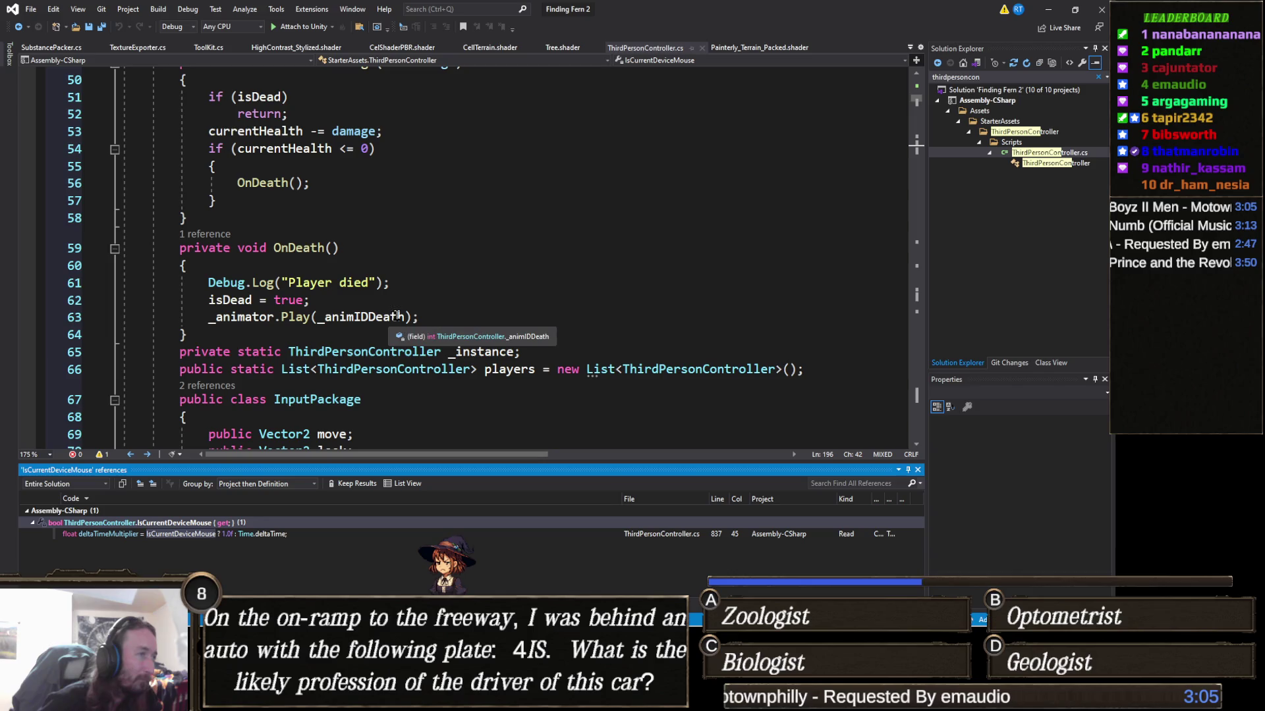
scroll(332, 329, "down", 2)
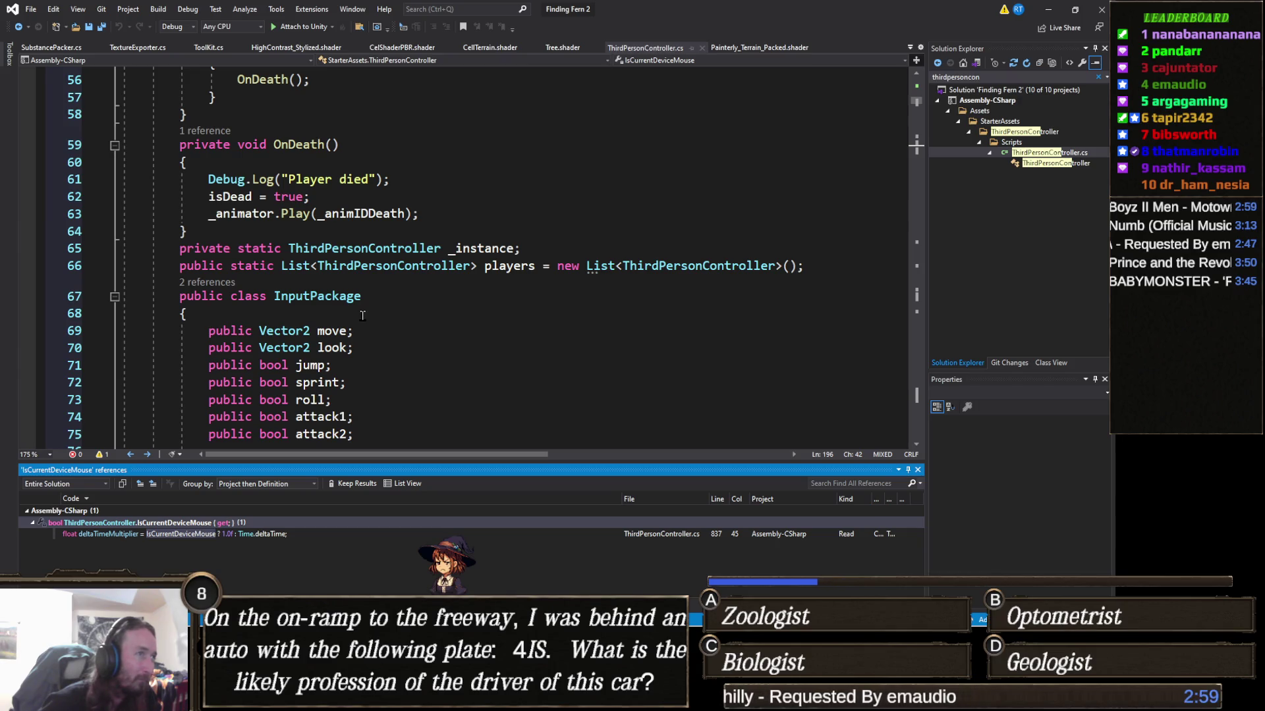
left_click(828, 267)
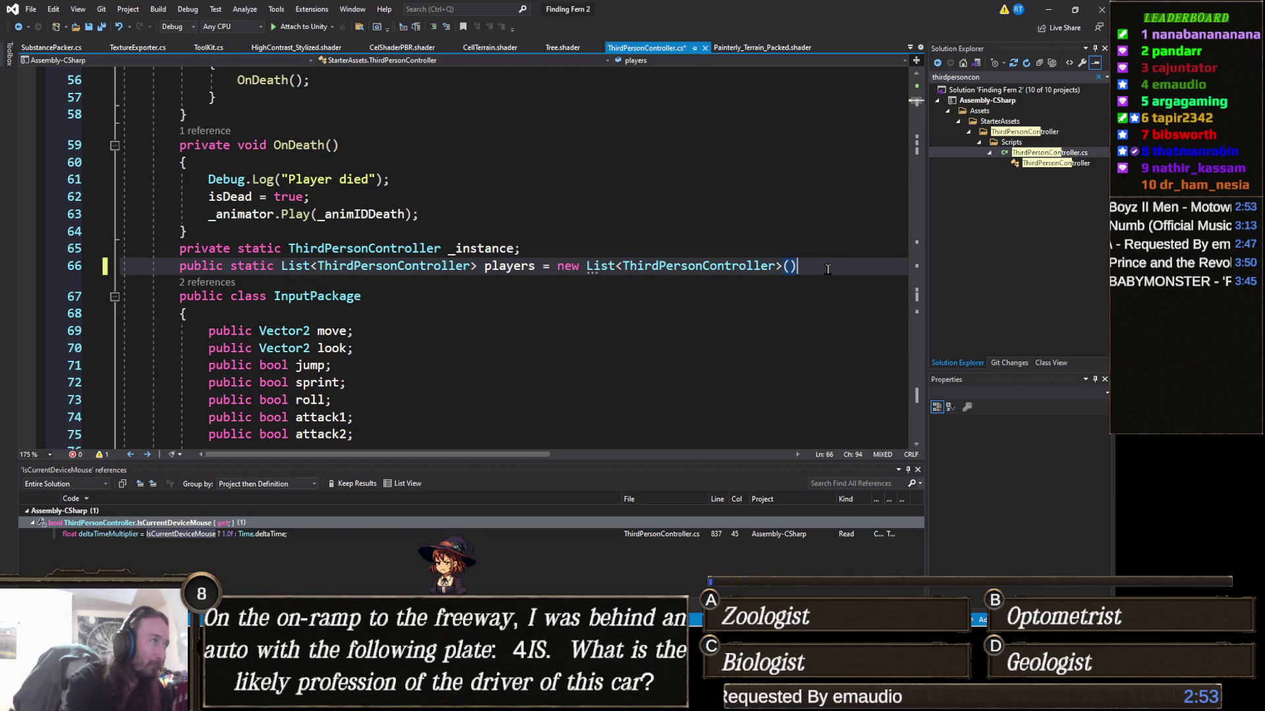
Scroll down to the Non-Player header at line 140, showing moveTarget and directMoveMaxDistance
scroll(540, 291, "down", 4)
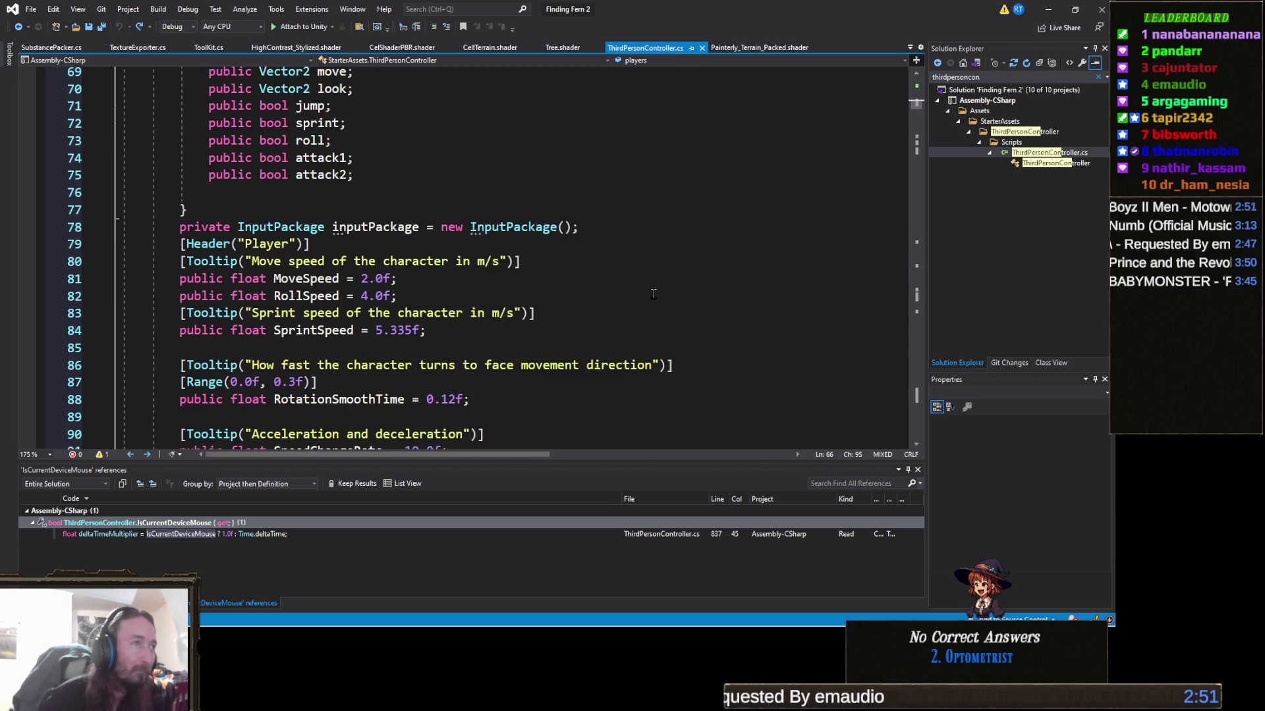
scroll(541, 290, "down", 3)
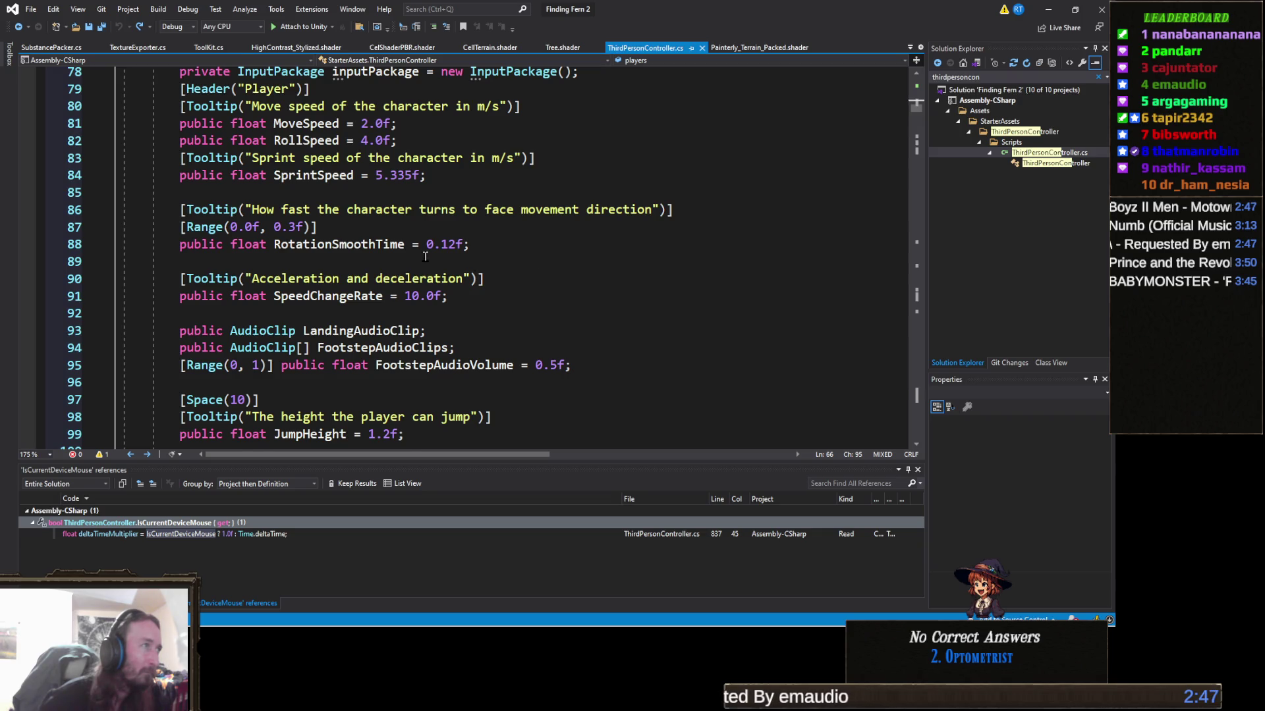
scroll(425, 257, "down", 9)
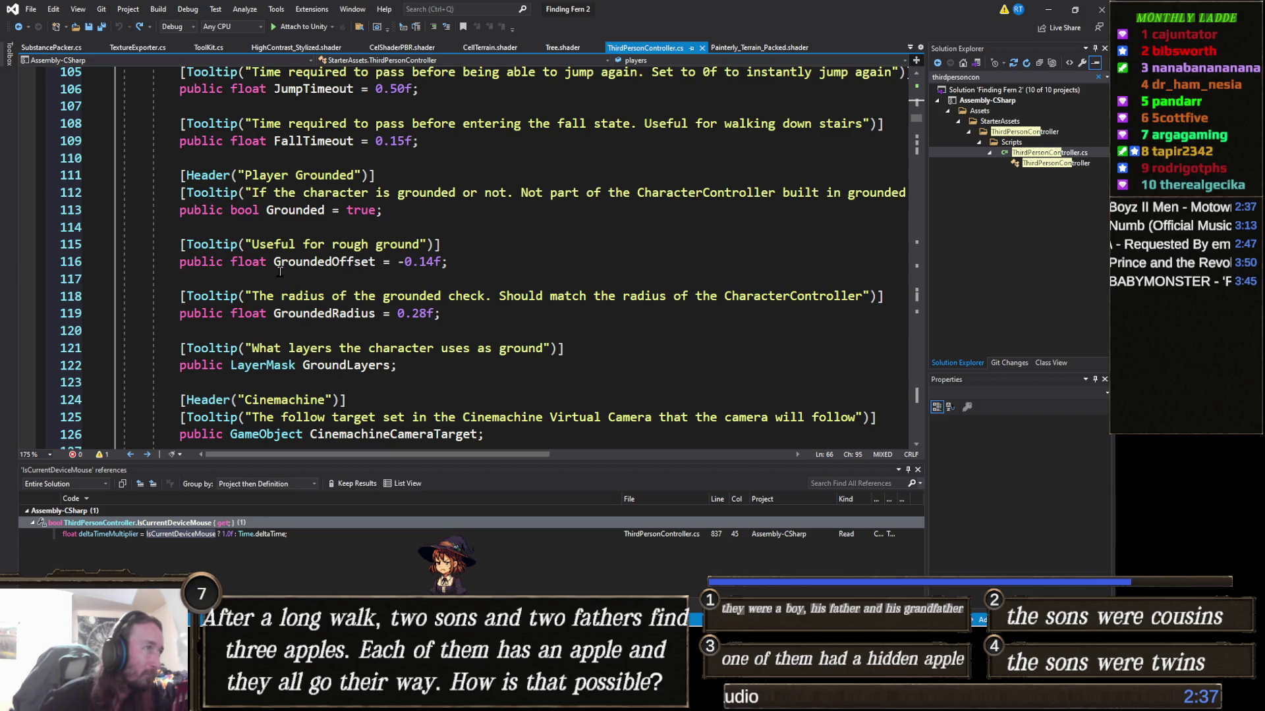
mouse_move(276, 268)
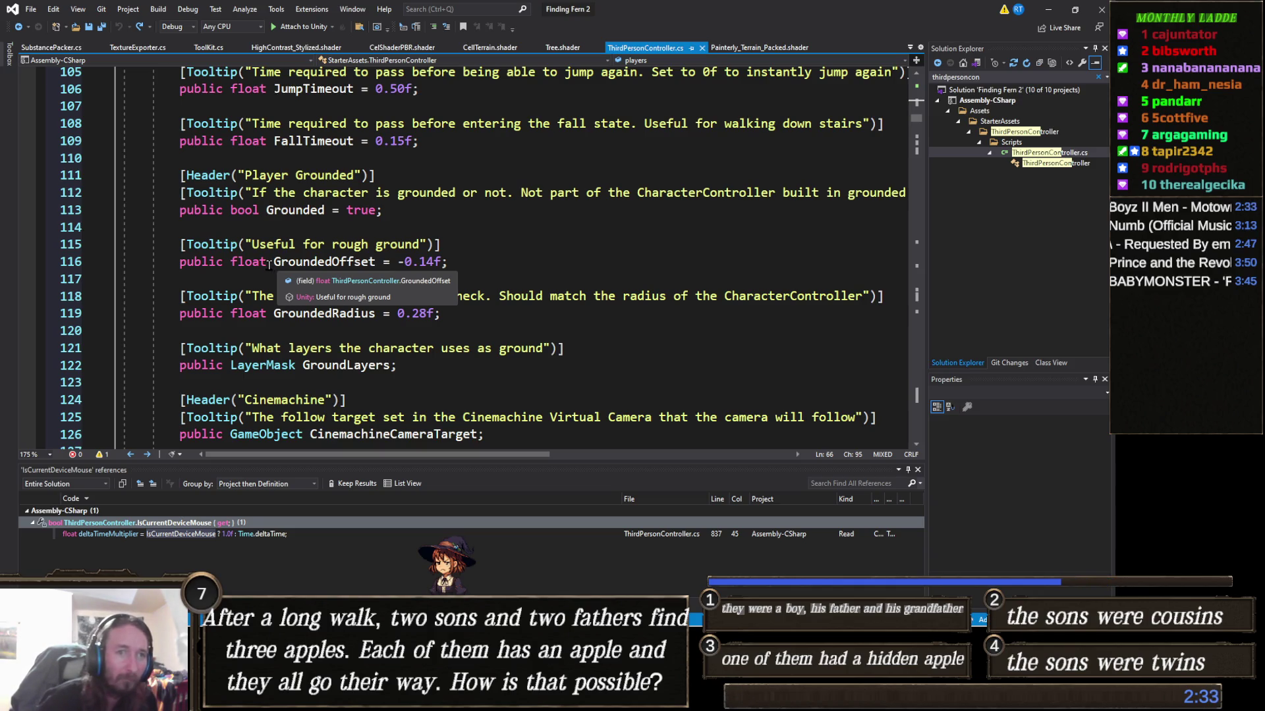
scroll(268, 264, "down", 1)
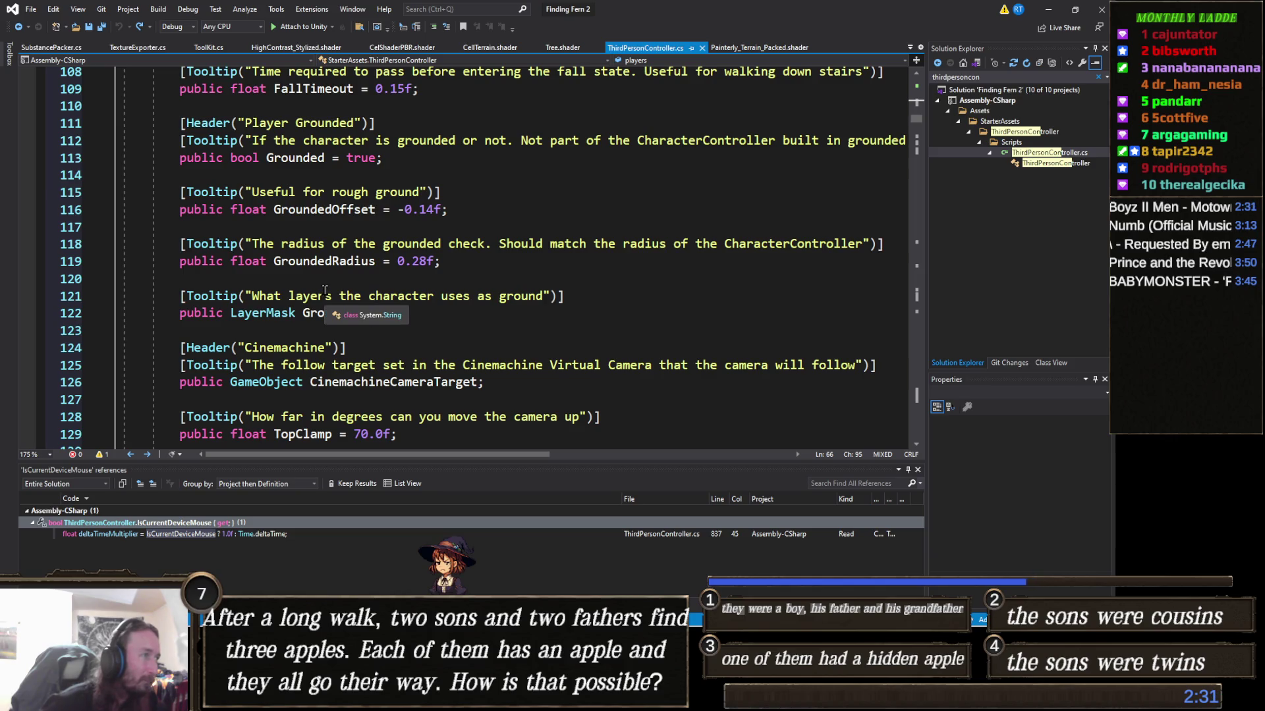
scroll(325, 290, "down", 3)
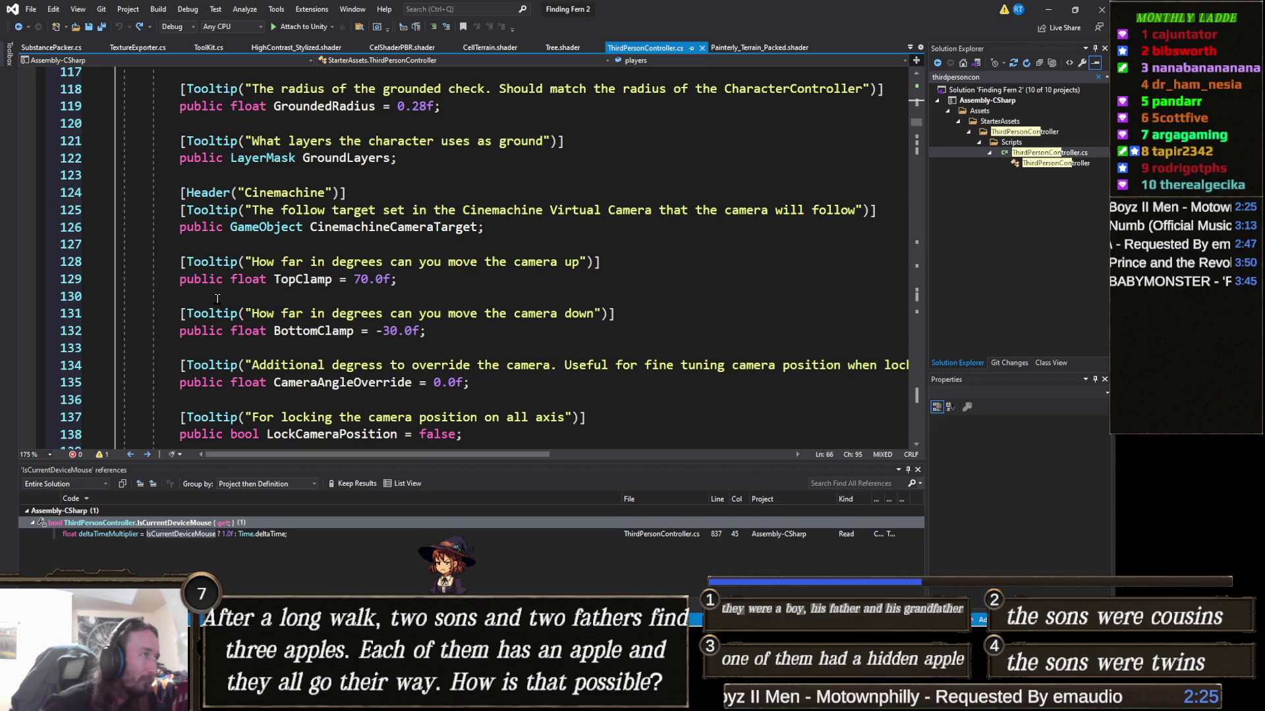
scroll(248, 275, "down", 1)
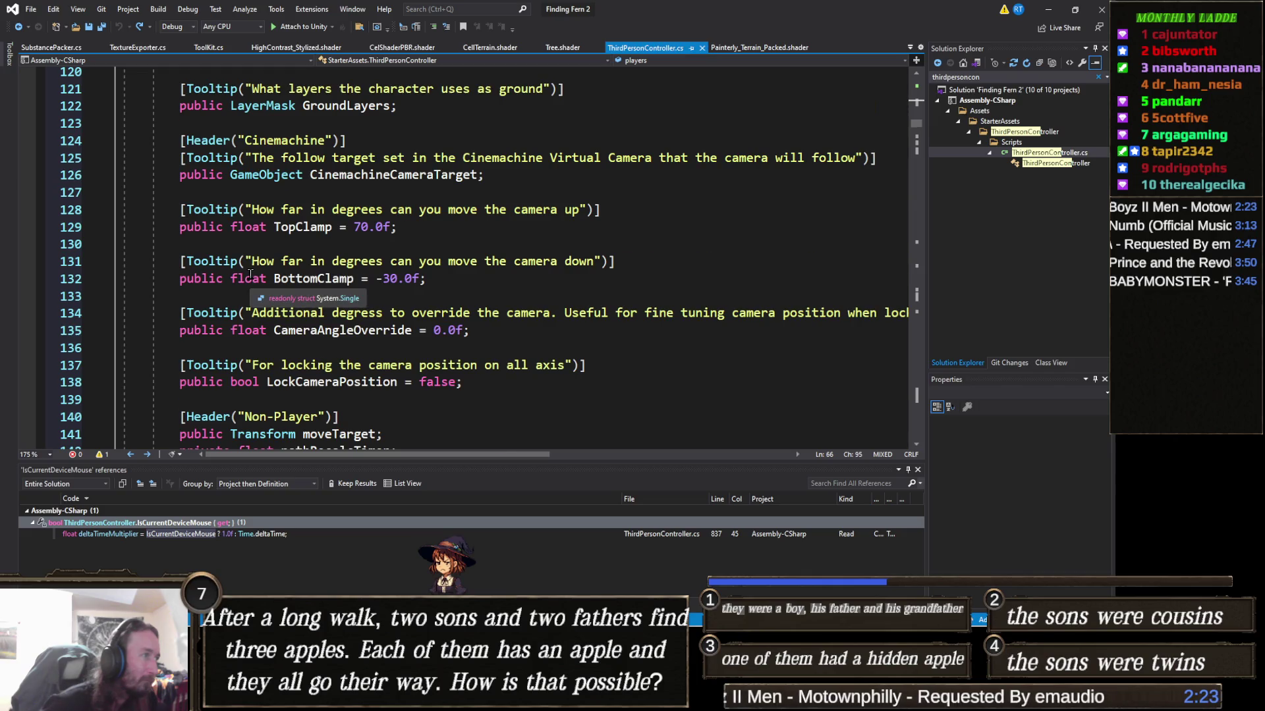
scroll(247, 276, "down", 2)
scroll(309, 345, "down", 1)
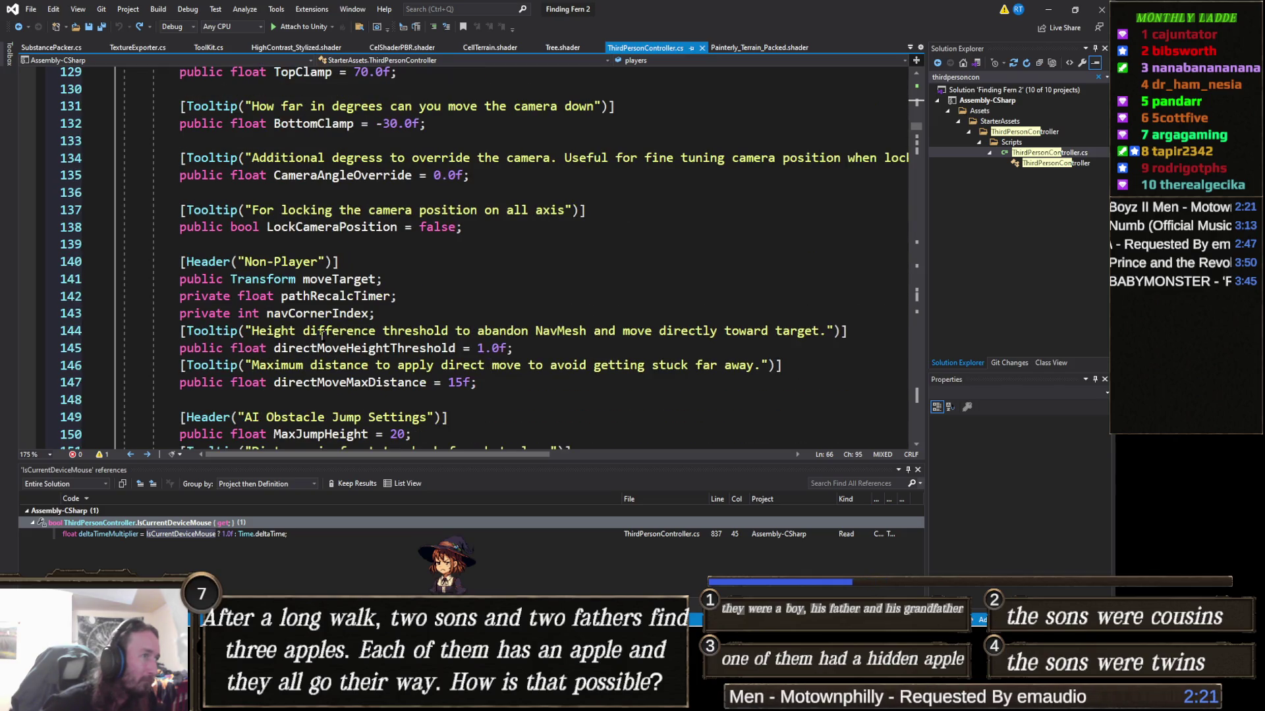
scroll(356, 329, "down", 1)
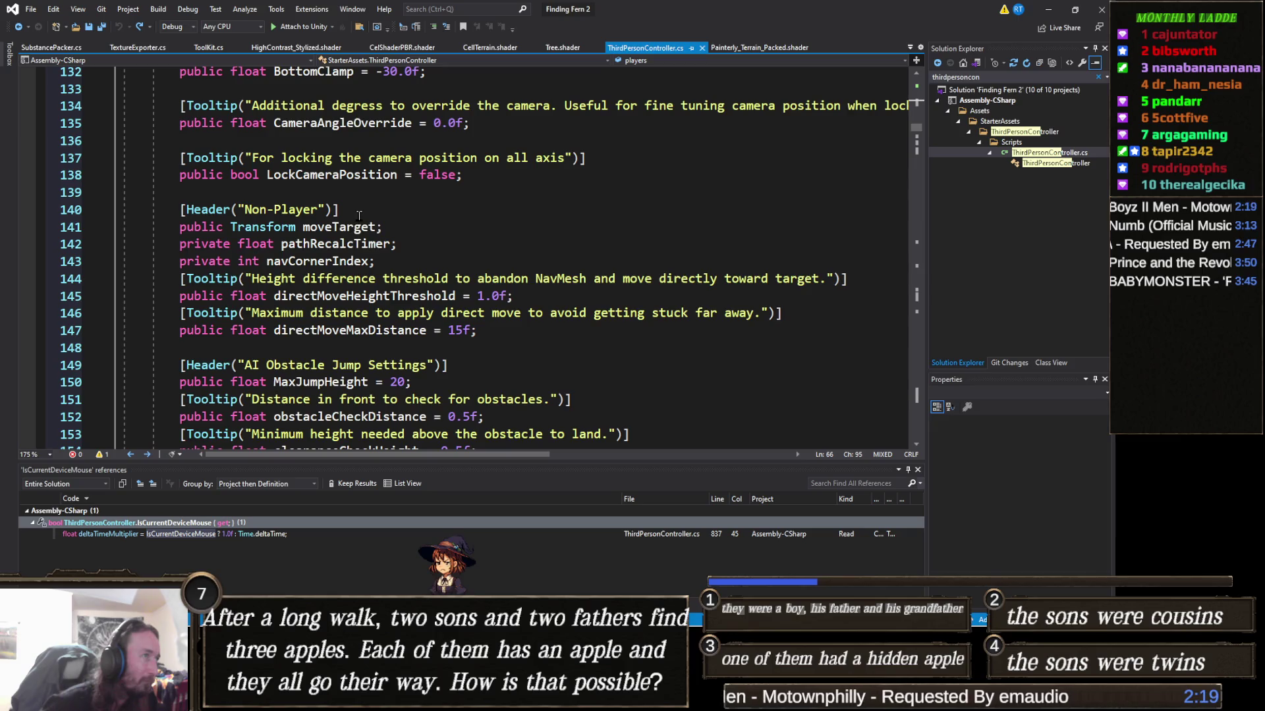
Declare public float maxDistanceFromPlayer = 15f under the Non-Player header, then select directMoveMaxDistance
left_click(366, 209)
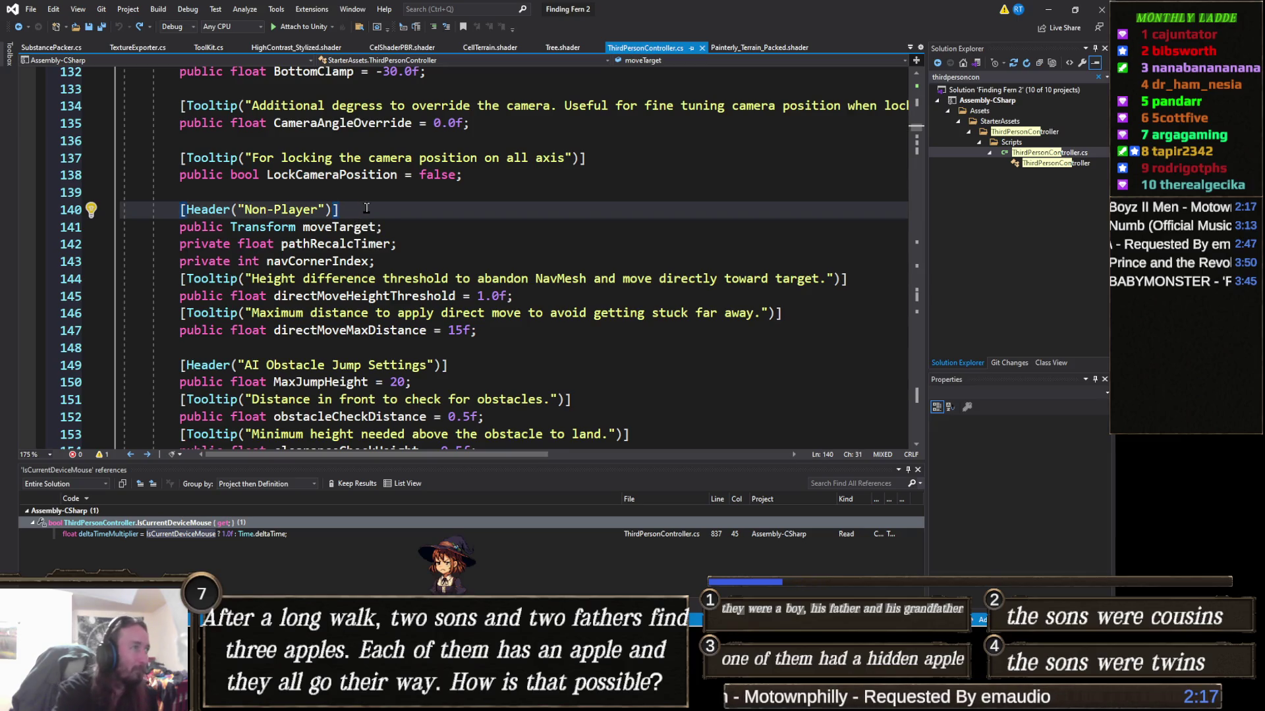
key("Return")
type("public float ")
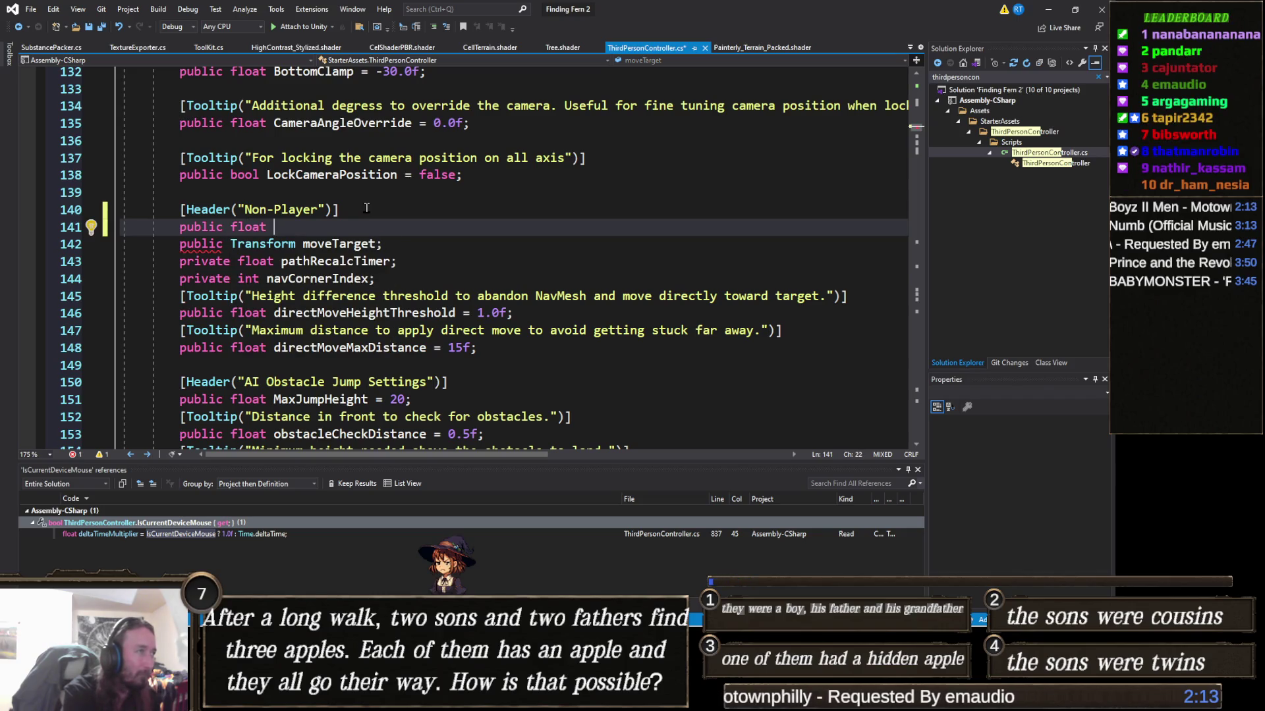
type("maxDistanc")
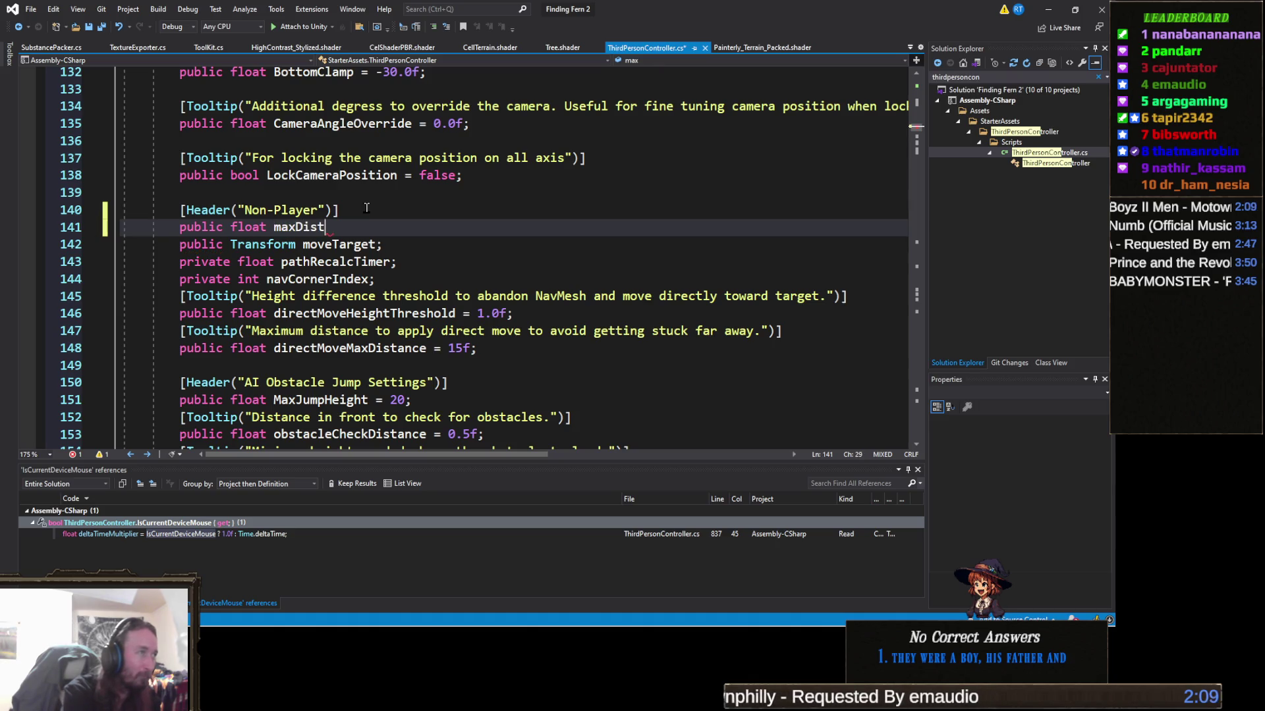
type("eFromInst")
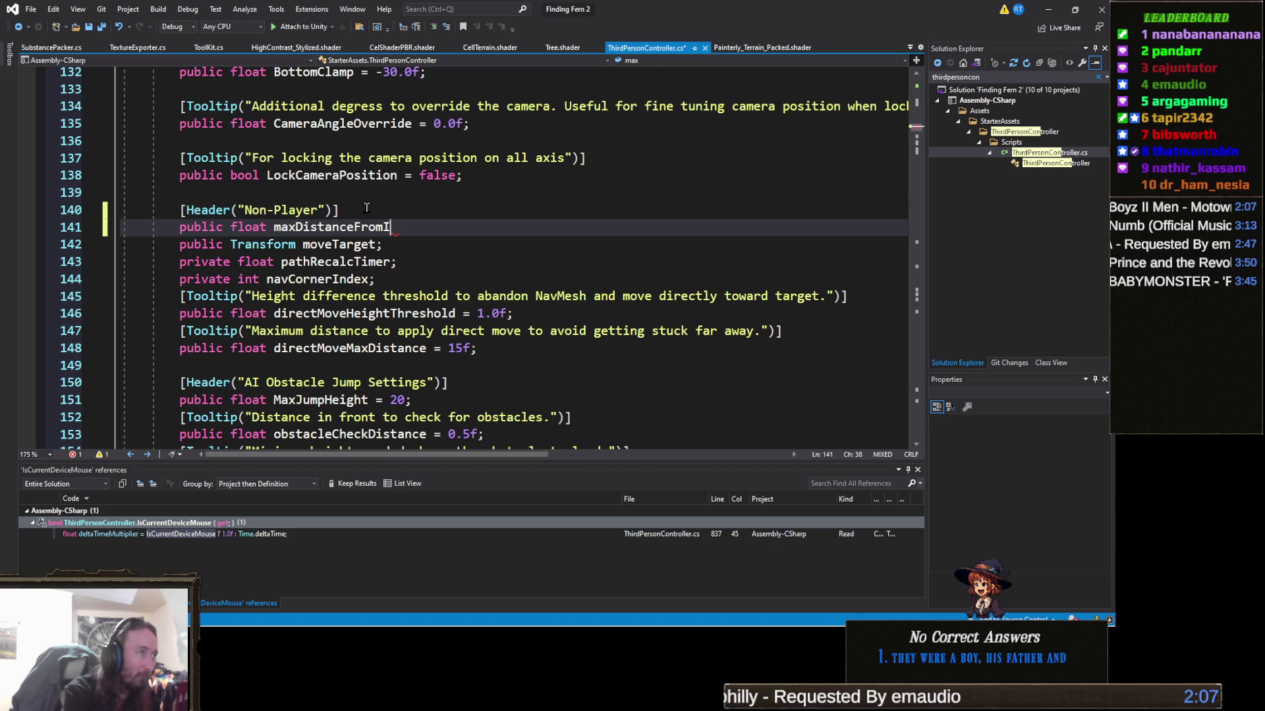
type("ance = 15f;")
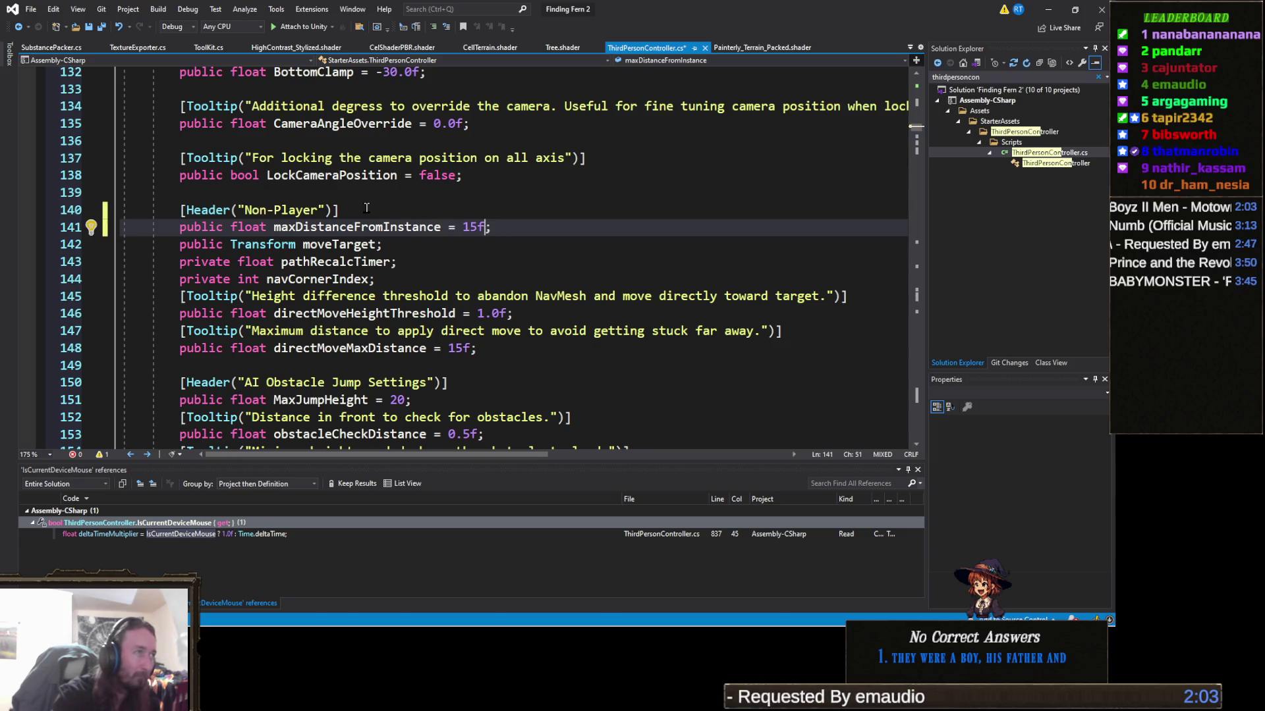
key("Left")
key("Left")
key("Left")
key("BackSpace")
key("BackSpace")
key("BackSpace")
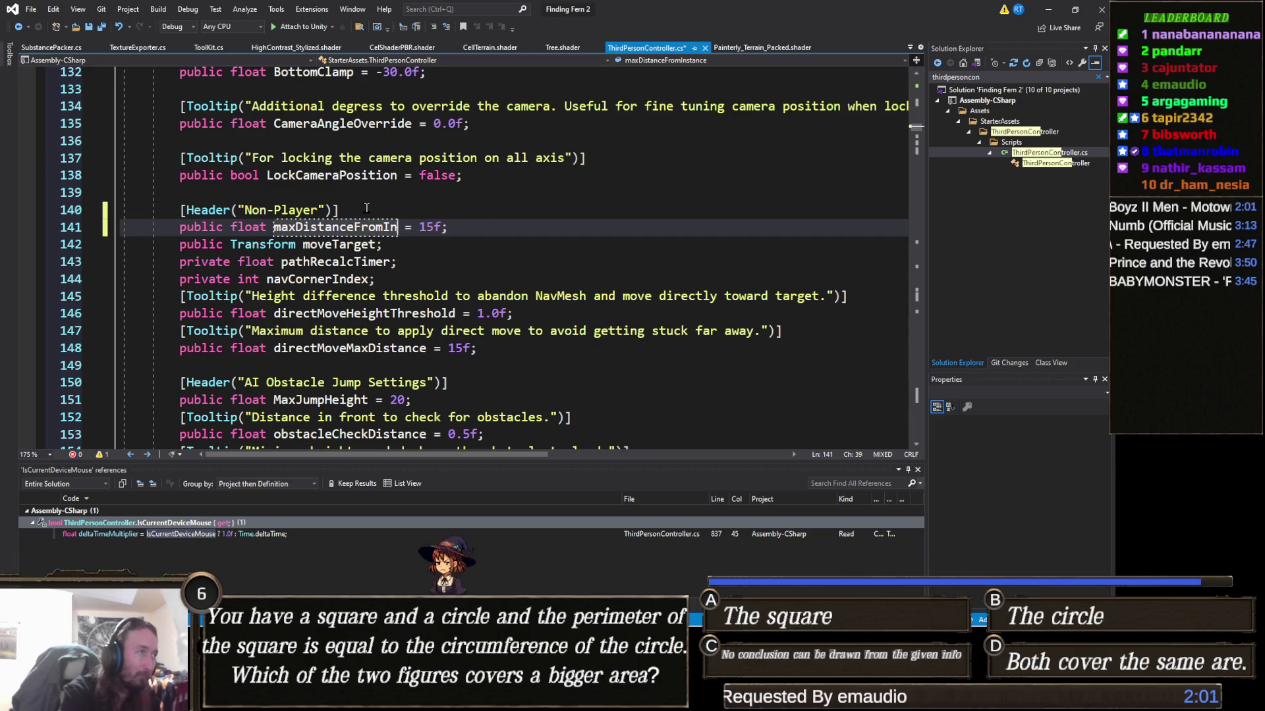
type("Player")
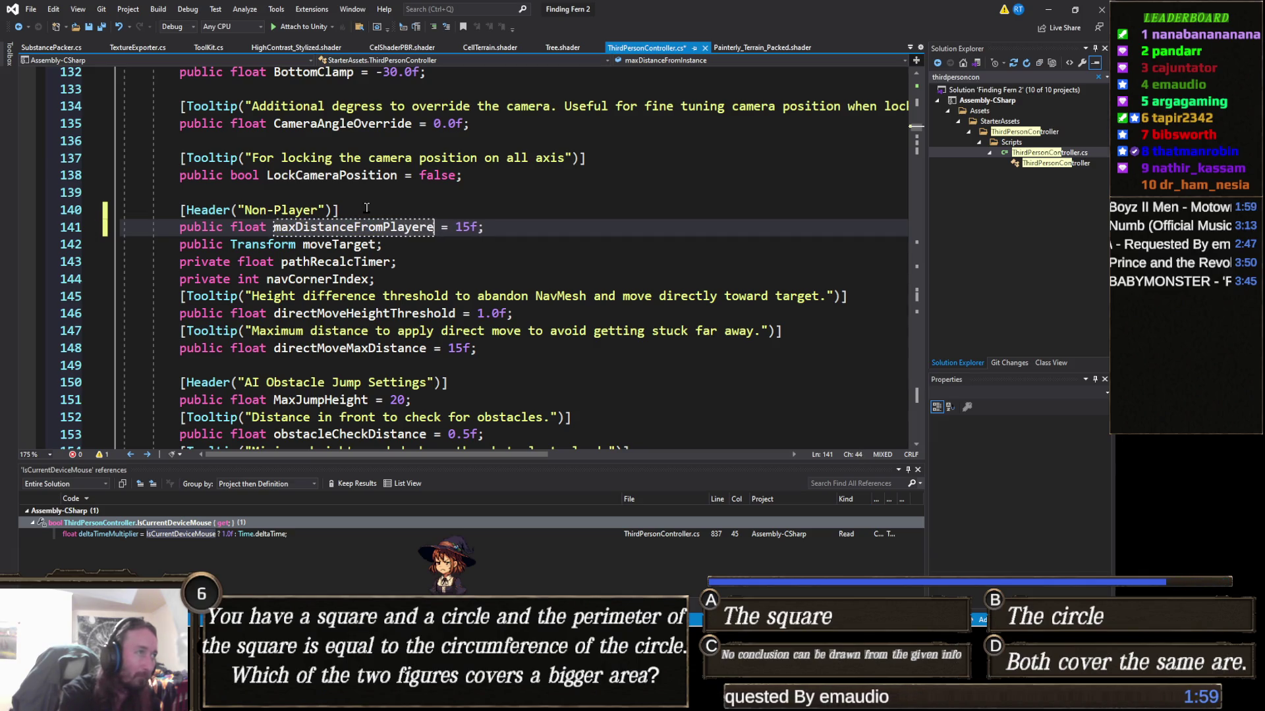
key("Return")
left_click(413, 263)
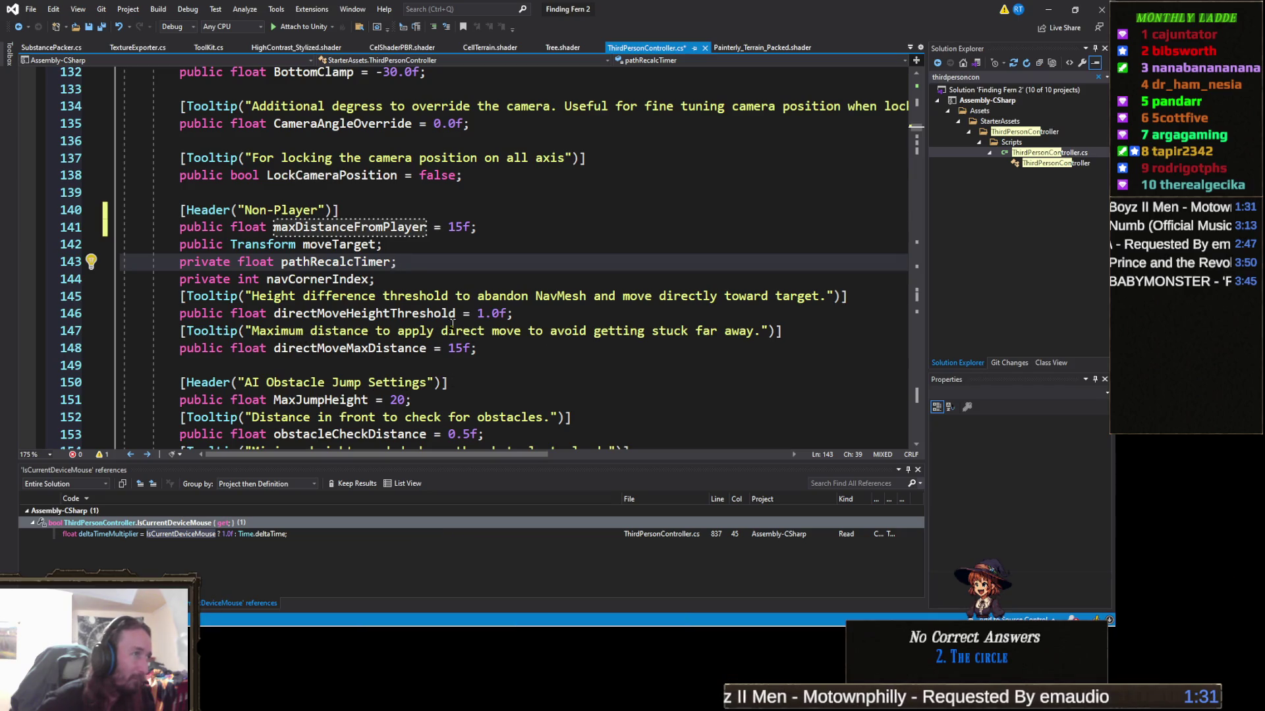
double_click(353, 351)
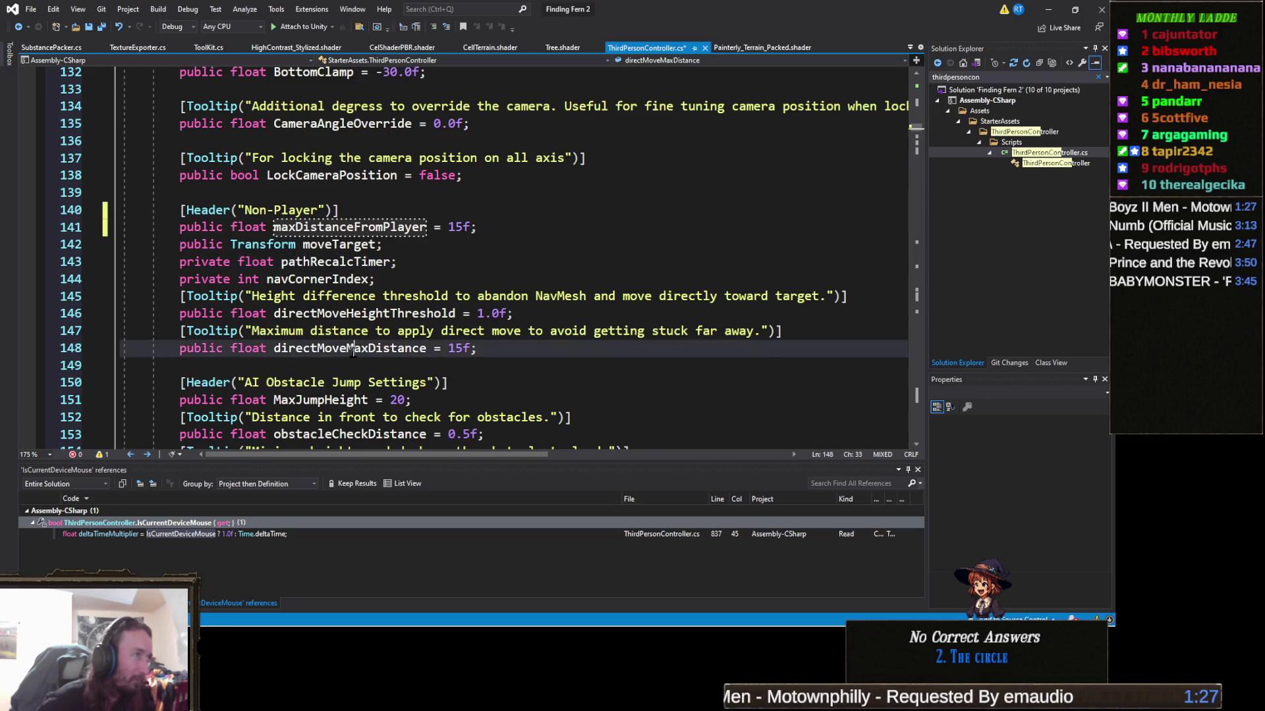
Find all references to directMoveMaxDistance (none found), then open the in-document Find widget
right_click(353, 357)
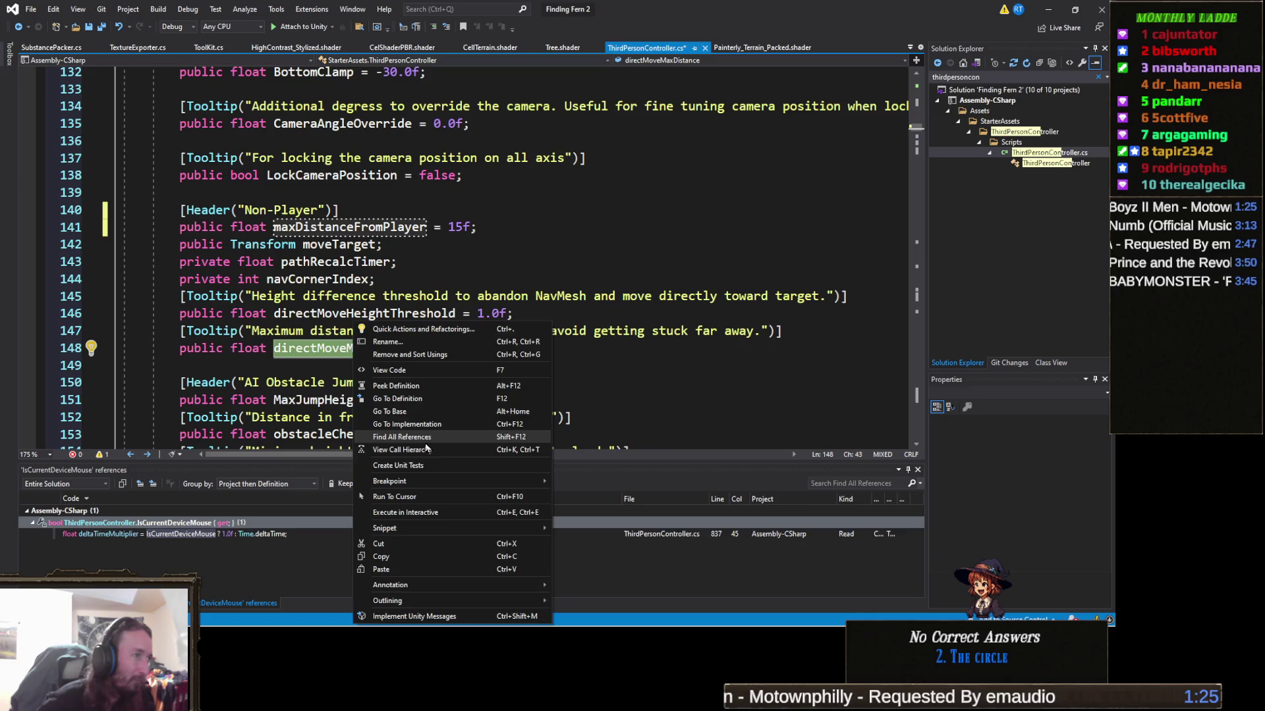
left_click(392, 447)
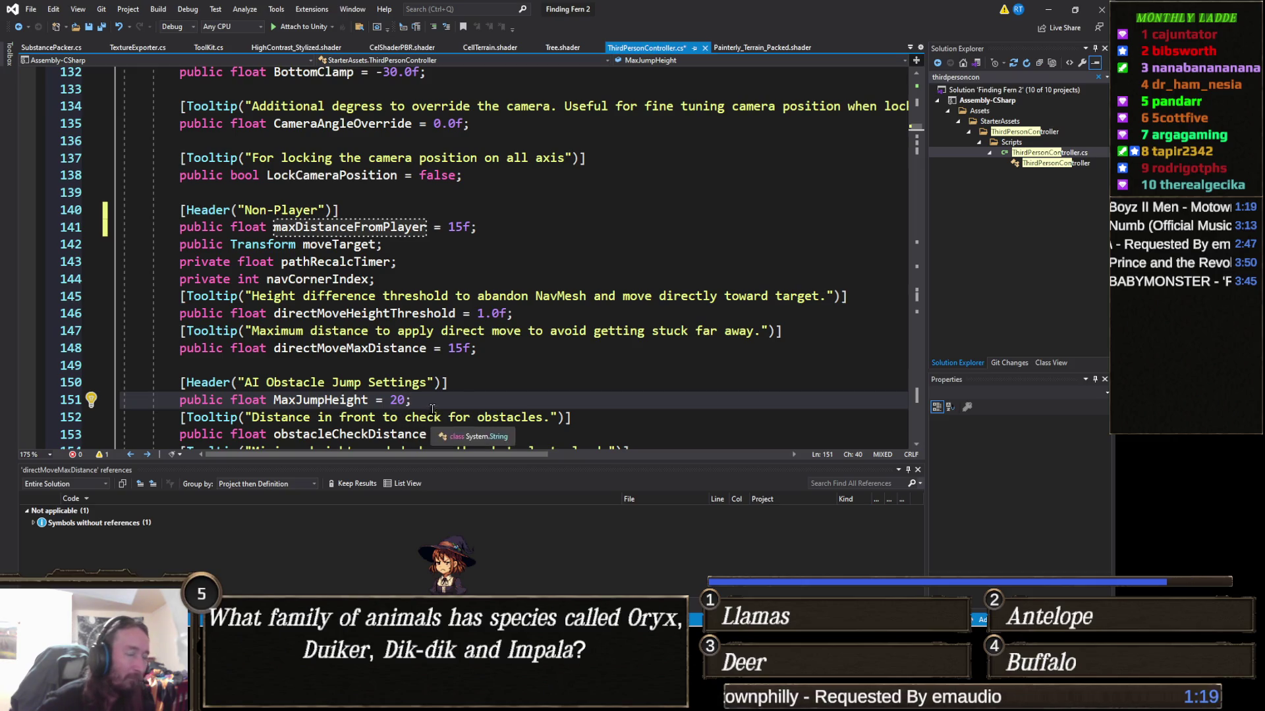
left_click(510, 400)
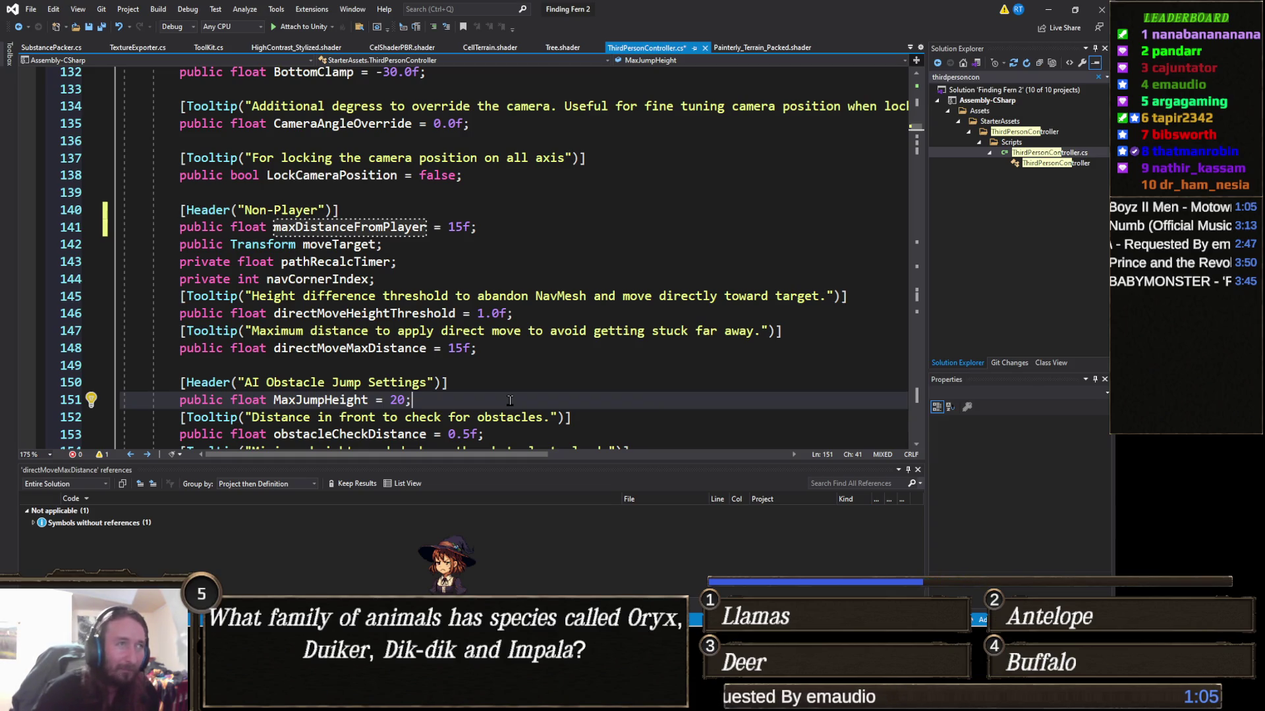
key("ctrl+f")
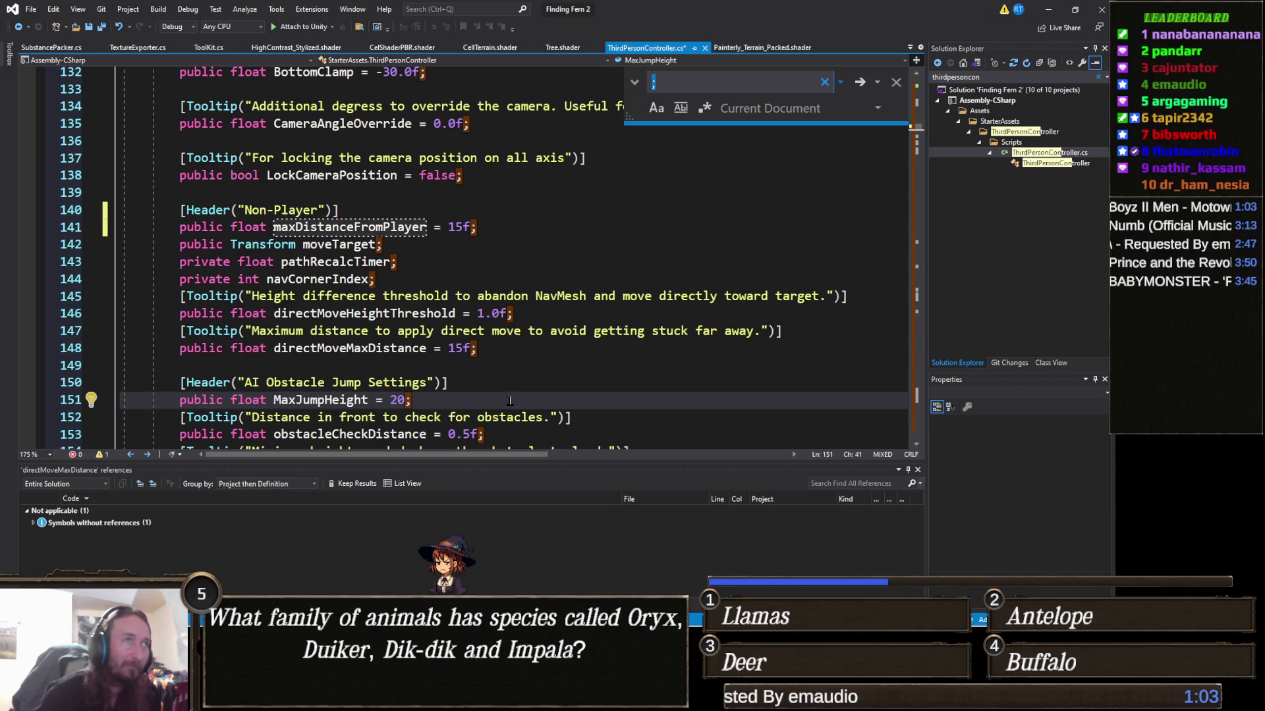